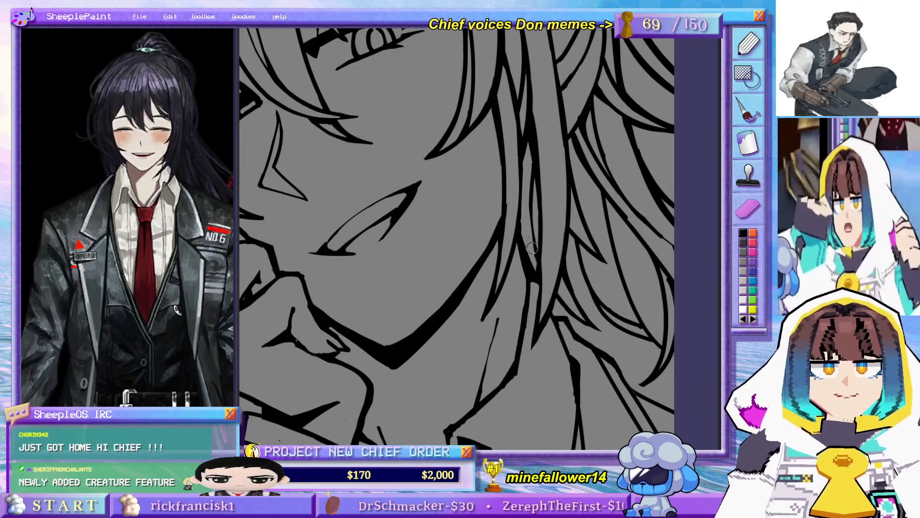
Zoom out from the close-up to show the full canvas of the suited man's earlier line art.
{"action": "scroll", "coordinate": [529, 229], "scroll_direction": "down", "scroll_amount": 5}
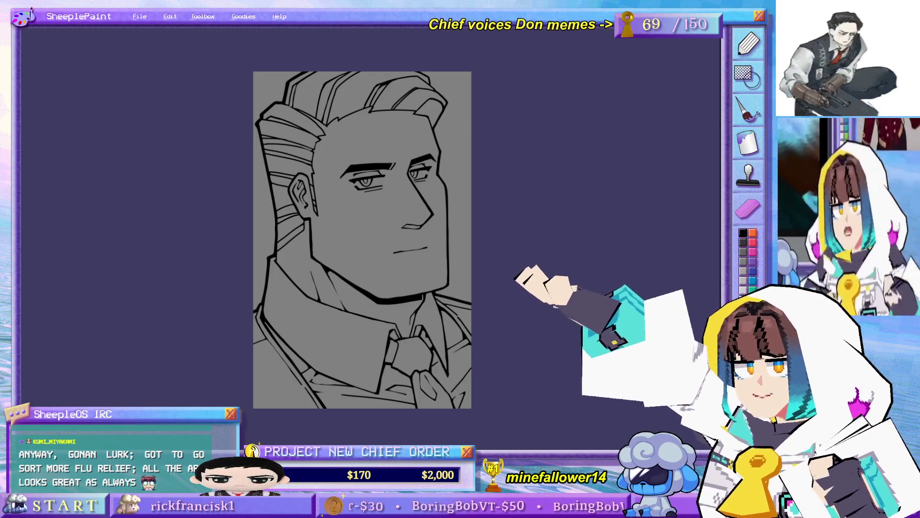
Pan and zoom the view around the smiling suited man's hand-on-chin line art.
{"action": "left_click_drag", "start_coordinate": [559, 296], "coordinate": [564, 297]}
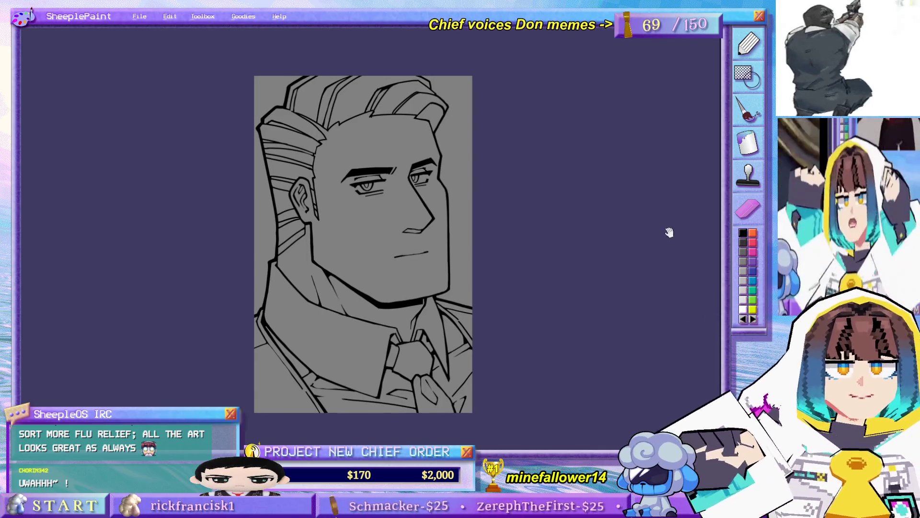
{"action": "left_click_drag", "start_coordinate": [669, 232], "coordinate": [677, 231]}
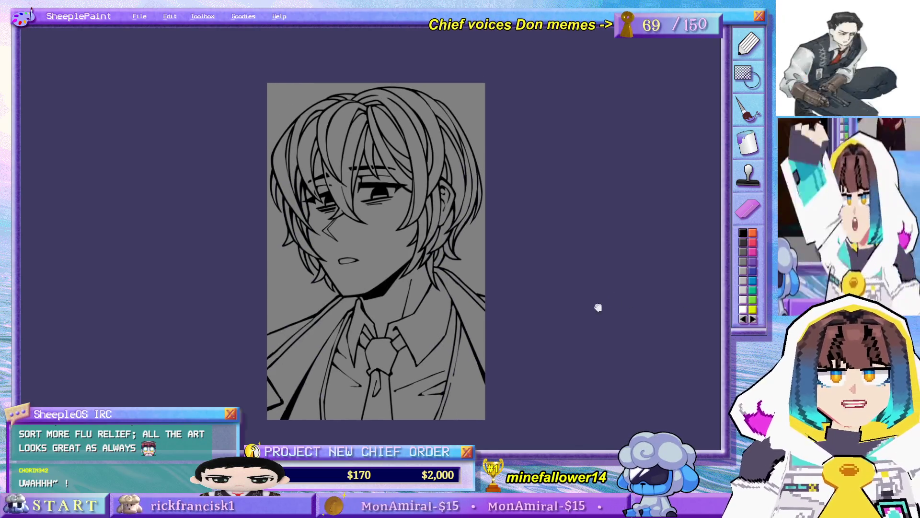
{"action": "mouse_move", "coordinate": [509, 273]}
{"action": "left_mouse_down"}
{"action": "mouse_move", "coordinate": [530, 316]}
{"action": "mouse_move", "coordinate": [560, 302]}
{"action": "left_mouse_up"}
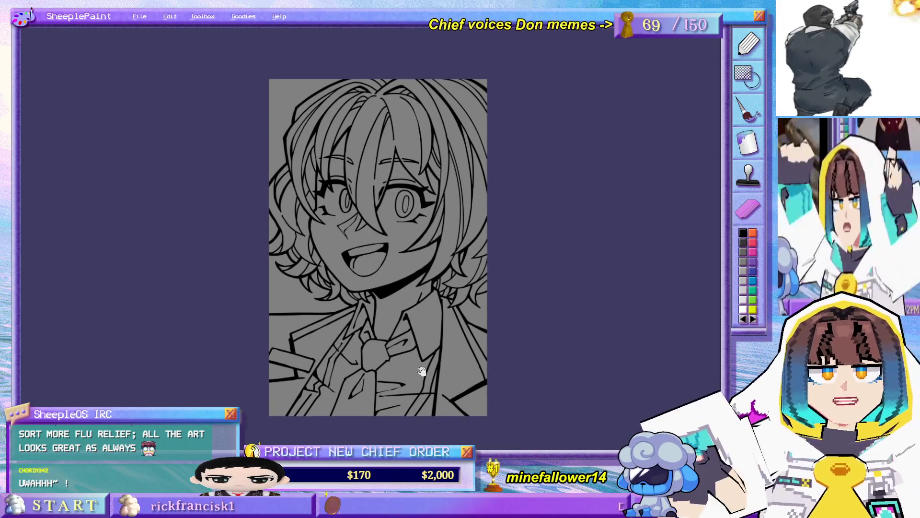
{"action": "scroll", "coordinate": [431, 357], "scroll_direction": "up", "scroll_amount": 1}
{"action": "left_click_drag", "start_coordinate": [459, 361], "coordinate": [457, 365]}
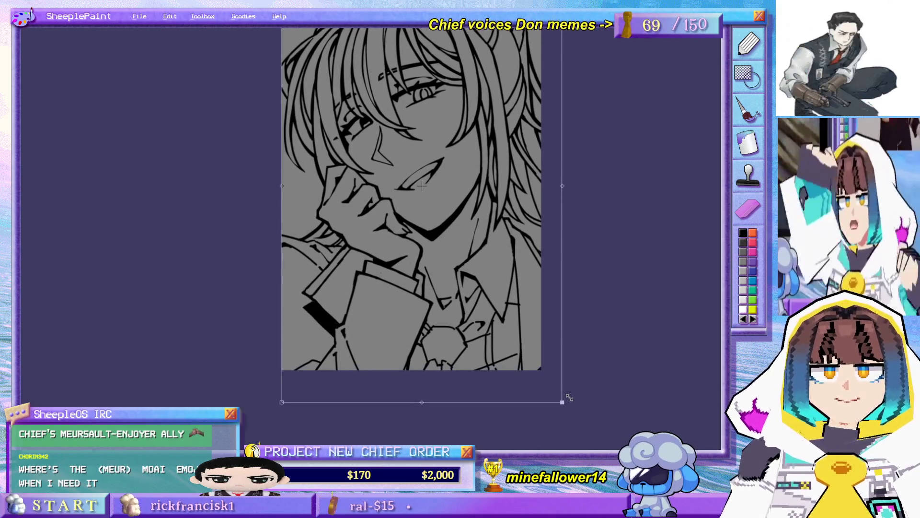
Pan the view onto the fist at the chin and the shirt cuff.
{"action": "mouse_move", "coordinate": [528, 358]}
{"action": "left_mouse_down"}
{"action": "mouse_move", "coordinate": [522, 314]}
{"action": "mouse_move", "coordinate": [539, 293]}
{"action": "left_mouse_up"}
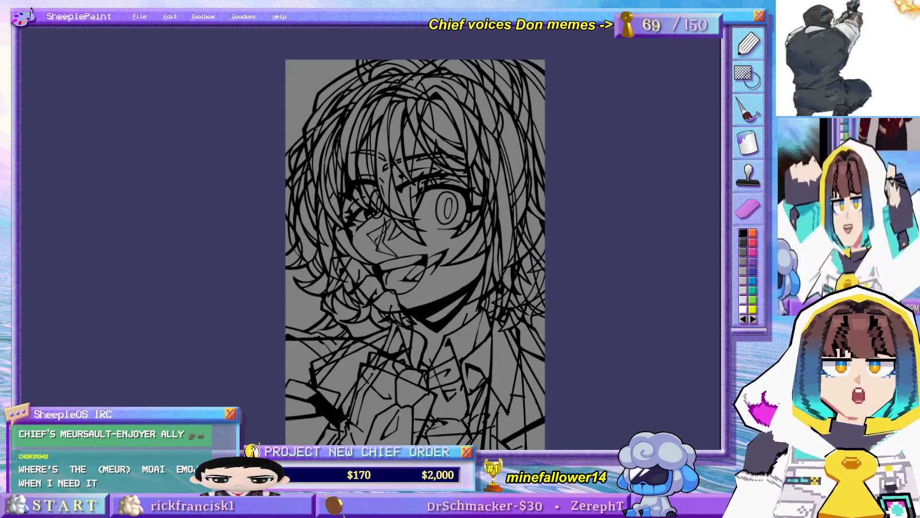
{"action": "left_click_drag", "start_coordinate": [589, 318], "coordinate": [608, 308]}
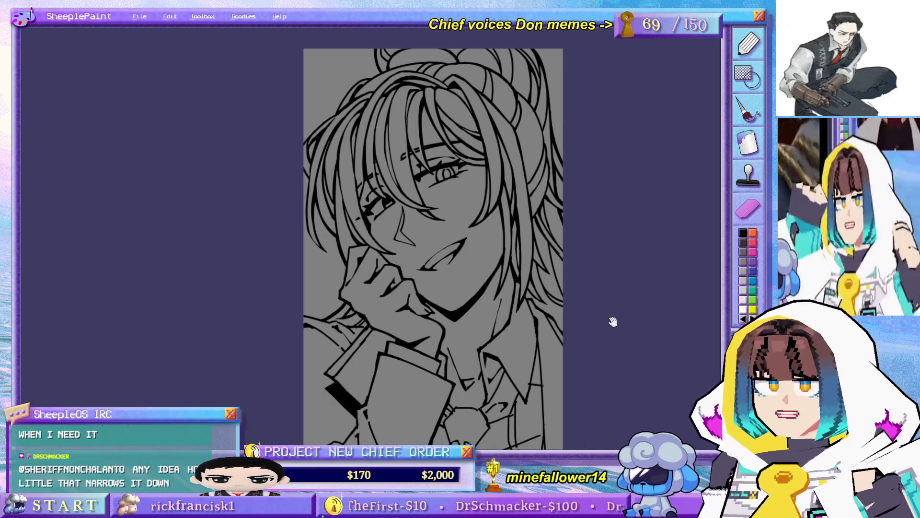
{"action": "left_click_drag", "start_coordinate": [606, 306], "coordinate": [599, 303]}
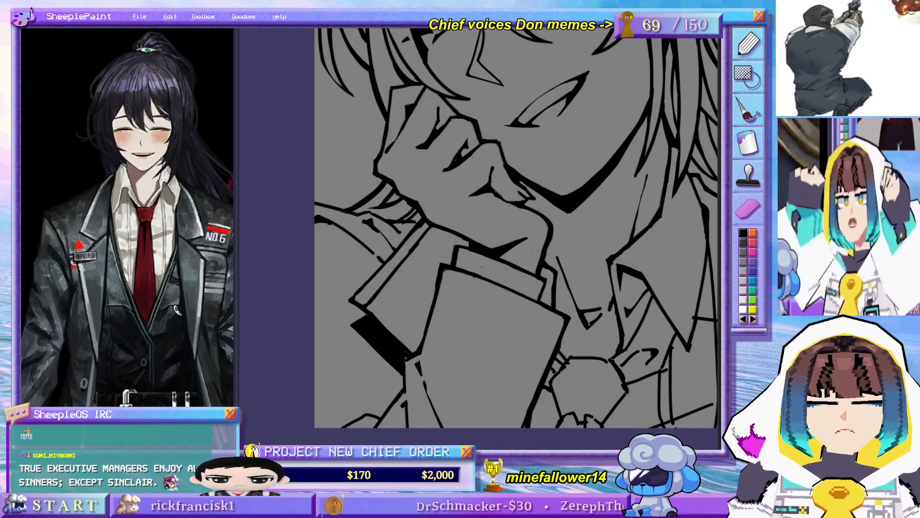
Zoom out and pan until the whole line art fits in view.
{"action": "scroll", "coordinate": [424, 346], "scroll_direction": "down", "scroll_amount": 2}
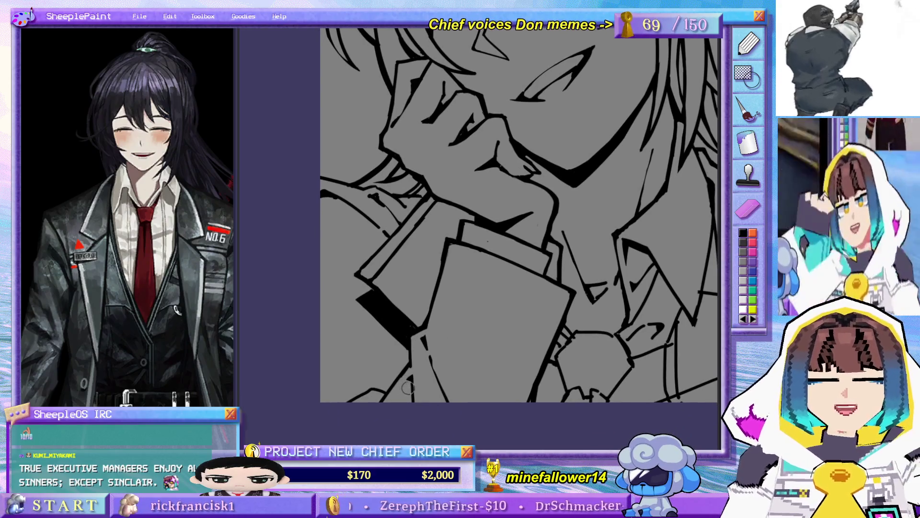
{"action": "scroll", "coordinate": [412, 319], "scroll_direction": "down", "scroll_amount": 5}
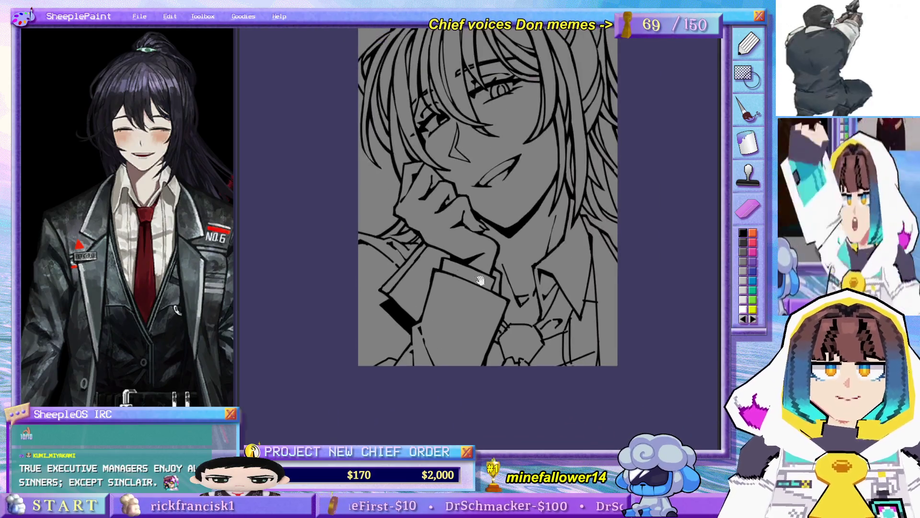
{"action": "left_click_drag", "start_coordinate": [485, 359], "coordinate": [493, 403]}
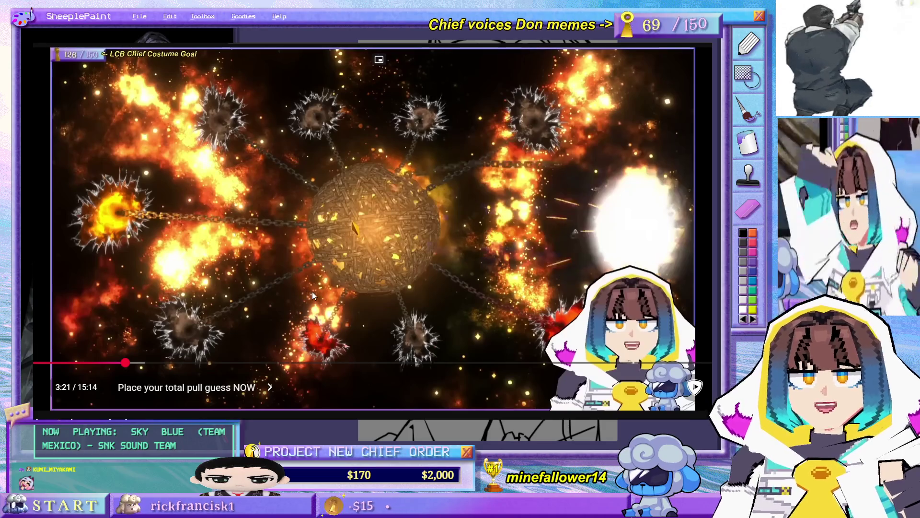
Play the paused game video and skip ahead to a later scene.
{"action": "left_click", "coordinate": [319, 293]}
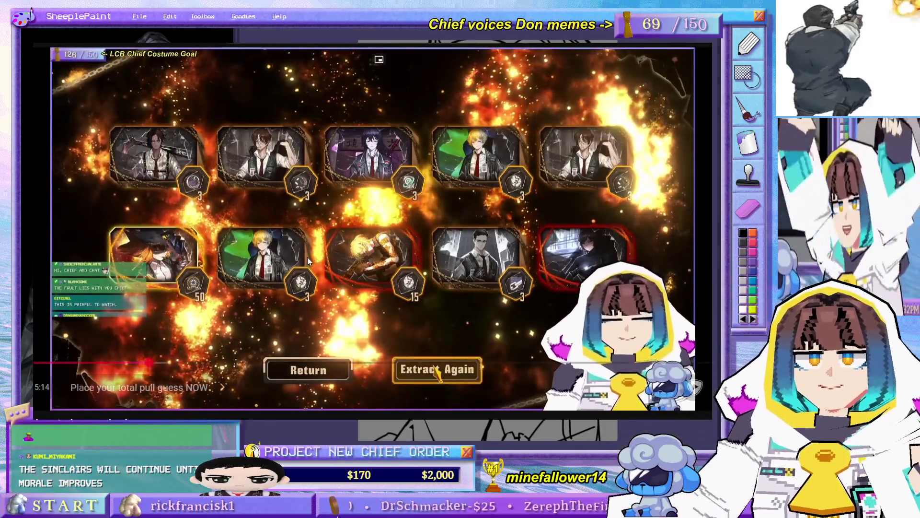
{"action": "left_click", "coordinate": [329, 300]}
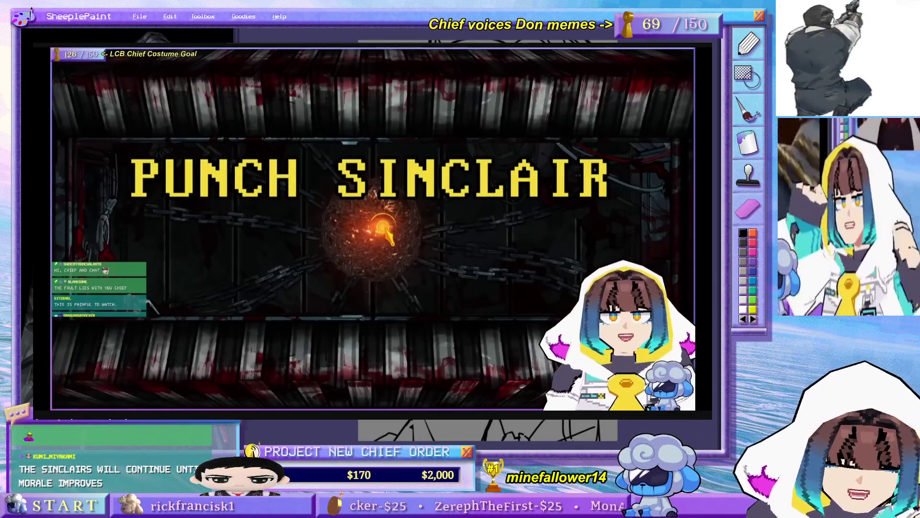
{"action": "mouse_move", "coordinate": [304, 271]}
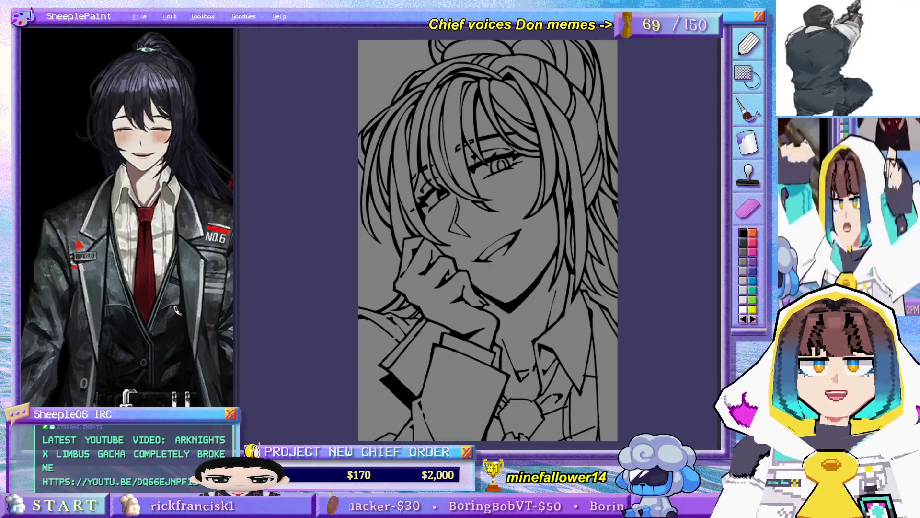
Zoom in and rotate the view to angle the hair outline near the eye.
{"action": "mouse_move", "coordinate": [633, 232]}
{"action": "left_mouse_down"}
{"action": "mouse_move", "coordinate": [598, 242]}
{"action": "mouse_move", "coordinate": [641, 221]}
{"action": "mouse_move", "coordinate": [656, 251]}
{"action": "left_mouse_up"}
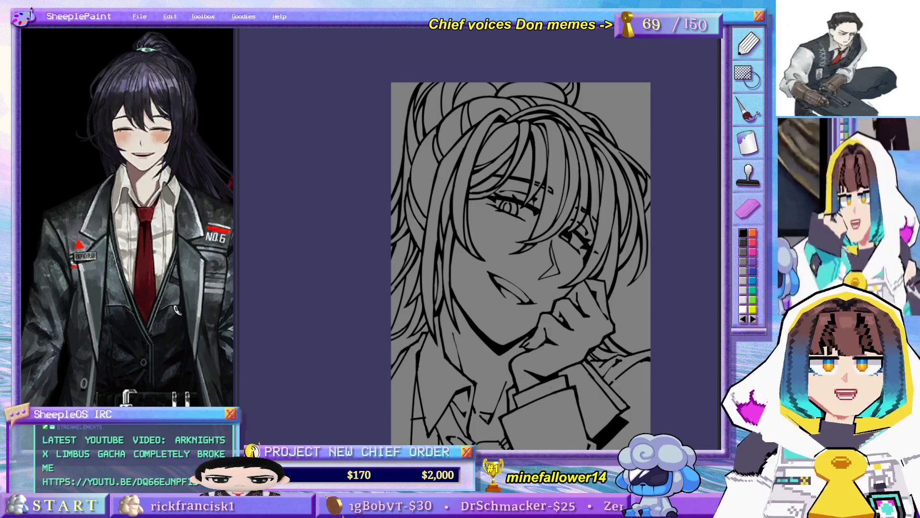
{"action": "scroll", "coordinate": [410, 198], "scroll_direction": "up", "scroll_amount": 3}
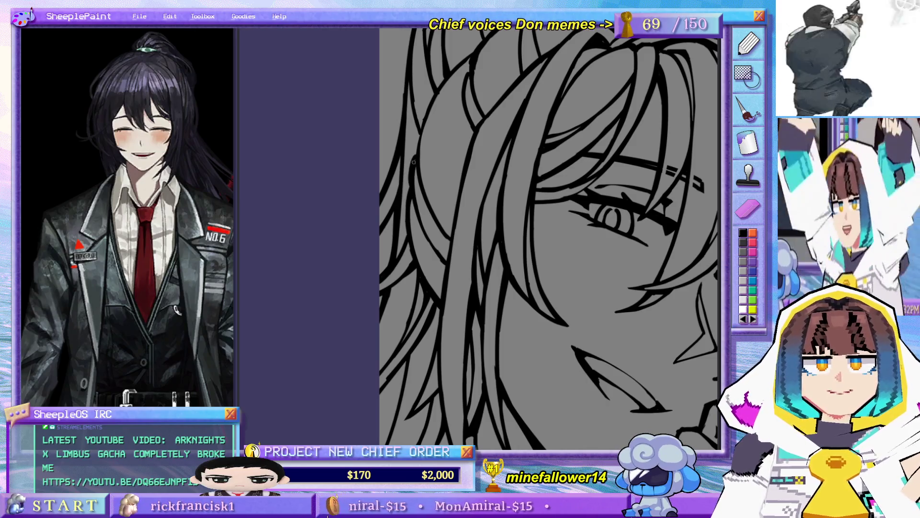
{"action": "mouse_move", "coordinate": [477, 72]}
{"action": "left_mouse_down"}
{"action": "mouse_move", "coordinate": [486, 143]}
{"action": "mouse_move", "coordinate": [478, 240]}
{"action": "left_mouse_up"}
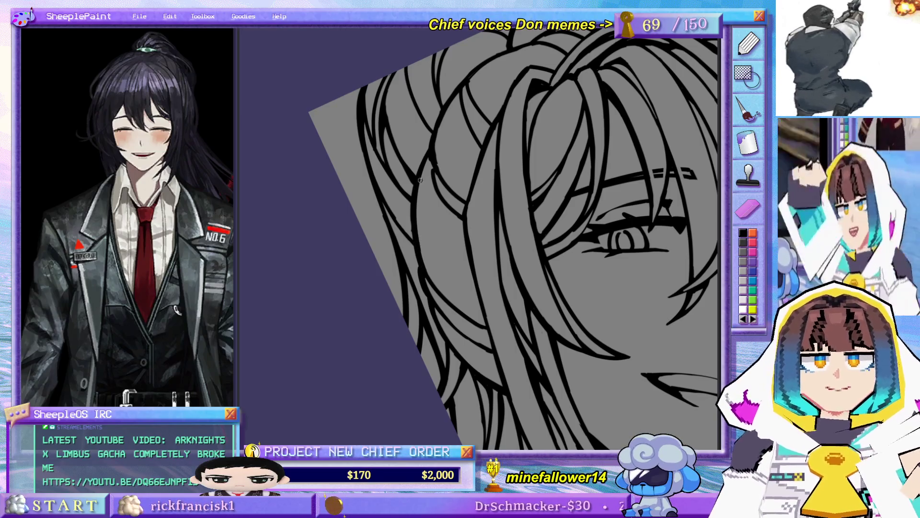
{"action": "mouse_move", "coordinate": [435, 137]}
{"action": "left_mouse_down"}
{"action": "mouse_move", "coordinate": [474, 154]}
{"action": "mouse_move", "coordinate": [495, 107]}
{"action": "mouse_move", "coordinate": [472, 213]}
{"action": "mouse_move", "coordinate": [479, 200]}
{"action": "left_mouse_up"}
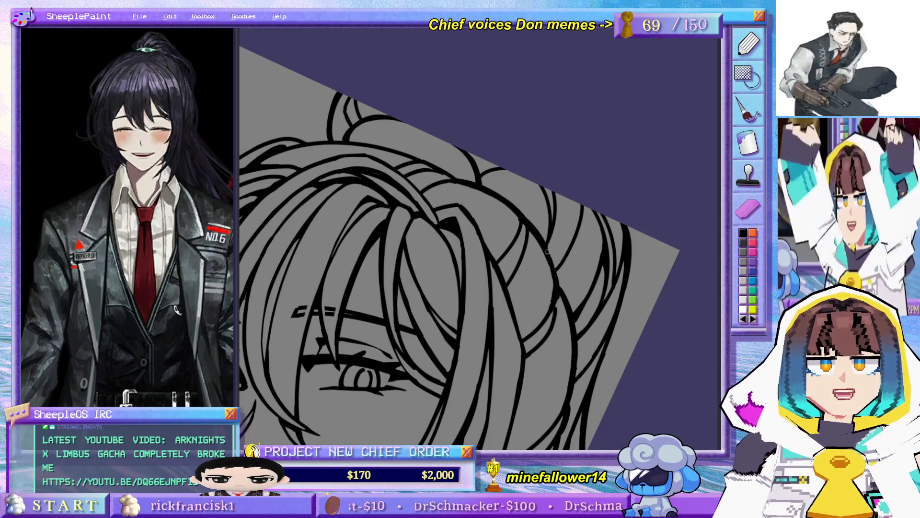
{"action": "mouse_move", "coordinate": [556, 271]}
{"action": "left_mouse_down"}
{"action": "mouse_move", "coordinate": [479, 189]}
{"action": "mouse_move", "coordinate": [544, 188]}
{"action": "mouse_move", "coordinate": [487, 160]}
{"action": "mouse_move", "coordinate": [434, 259]}
{"action": "mouse_move", "coordinate": [494, 192]}
{"action": "left_mouse_up"}
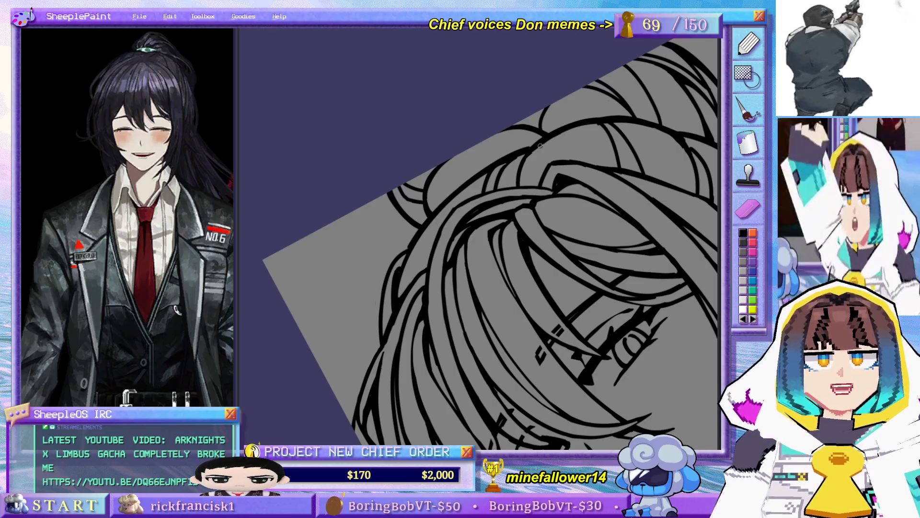
Enlarge the brush and thicken the outer hair outline, redrawing the stroke.
{"action": "key", "text": "bracketright"}
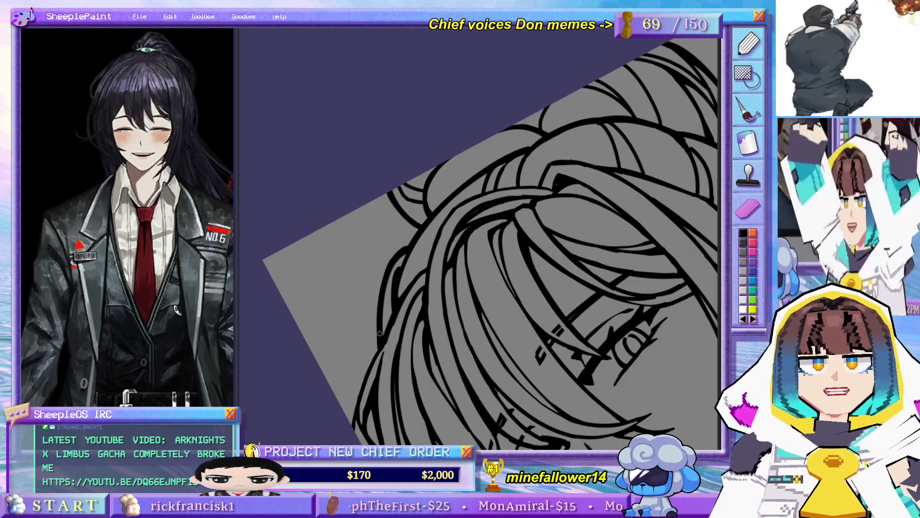
{"action": "left_click_drag", "start_coordinate": [380, 333], "coordinate": [421, 218]}
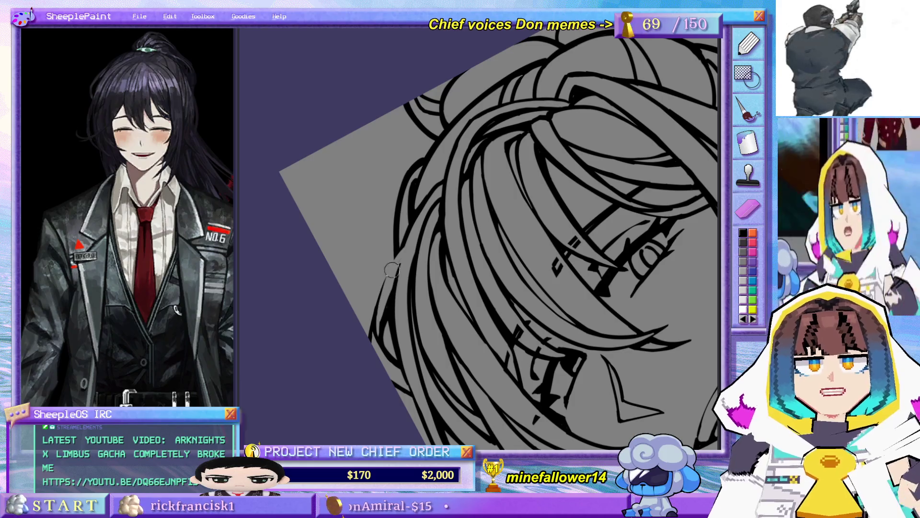
{"action": "left_click_drag", "start_coordinate": [398, 250], "coordinate": [369, 338]}
{"action": "key", "text": "ctrl+z"}
{"action": "left_click_drag", "start_coordinate": [403, 243], "coordinate": [375, 321]}
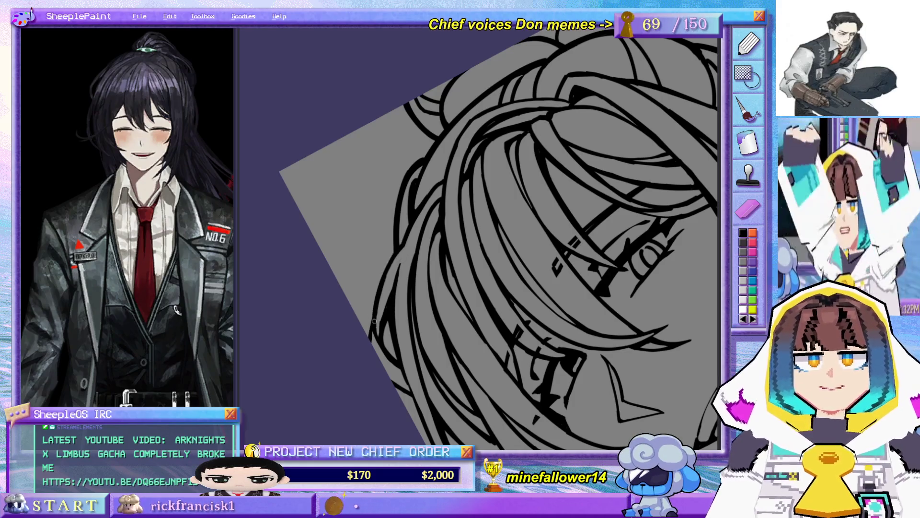
{"action": "mouse_move", "coordinate": [402, 255]}
{"action": "left_mouse_down"}
{"action": "mouse_move", "coordinate": [395, 288]}
{"action": "mouse_move", "coordinate": [370, 318]}
{"action": "left_mouse_up"}
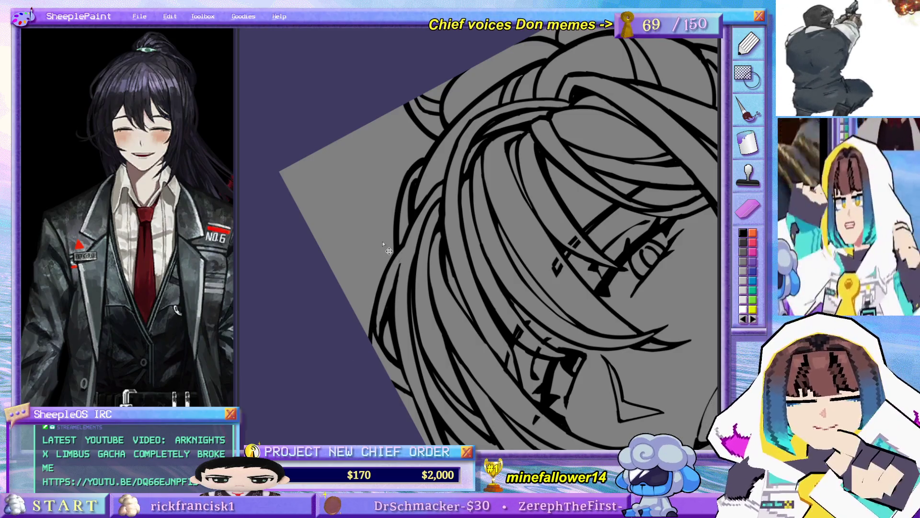
Reset to the upright full drawing and zoom in on the eye area.
{"action": "key", "text": "ctrl+0"}
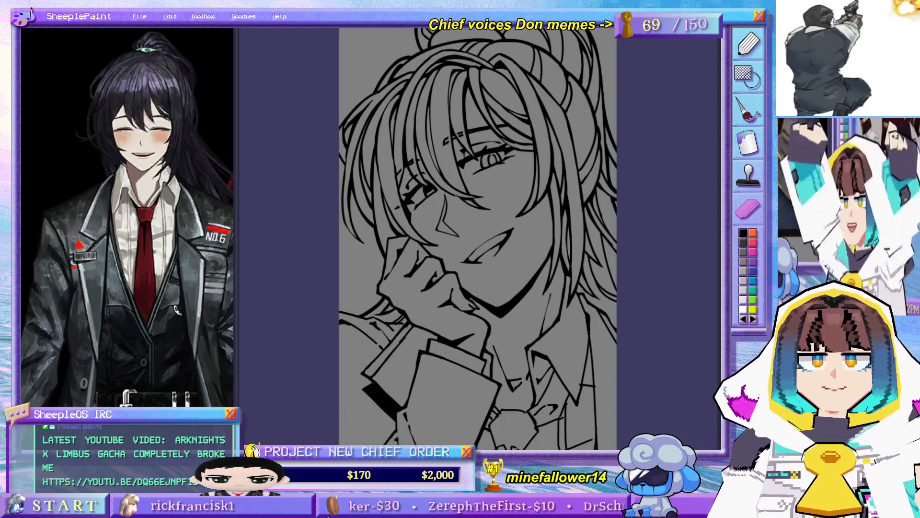
{"action": "mouse_move", "coordinate": [467, 207]}
{"action": "left_mouse_down"}
{"action": "mouse_move", "coordinate": [465, 304]}
{"action": "mouse_move", "coordinate": [473, 259]}
{"action": "mouse_move", "coordinate": [476, 277]}
{"action": "mouse_move", "coordinate": [471, 254]}
{"action": "mouse_move", "coordinate": [487, 269]}
{"action": "left_mouse_up"}
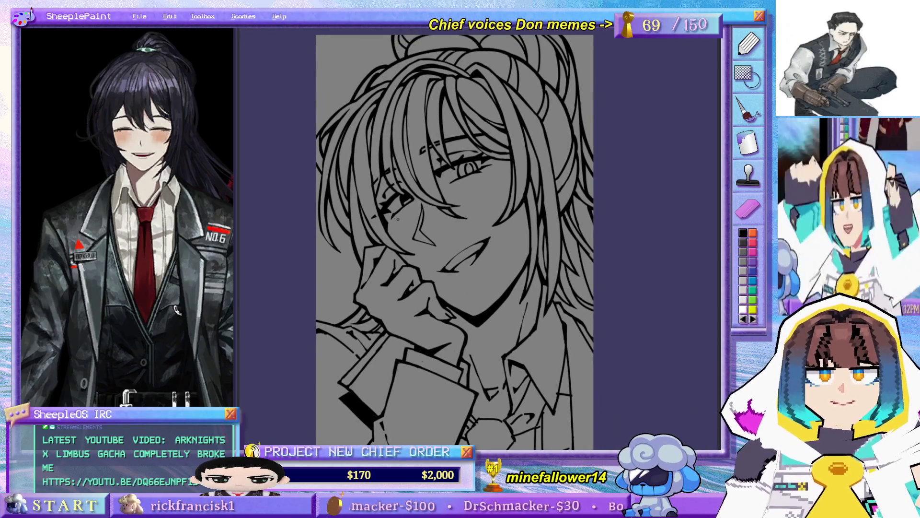
{"action": "scroll", "coordinate": [466, 137], "scroll_direction": "up", "scroll_amount": 3}
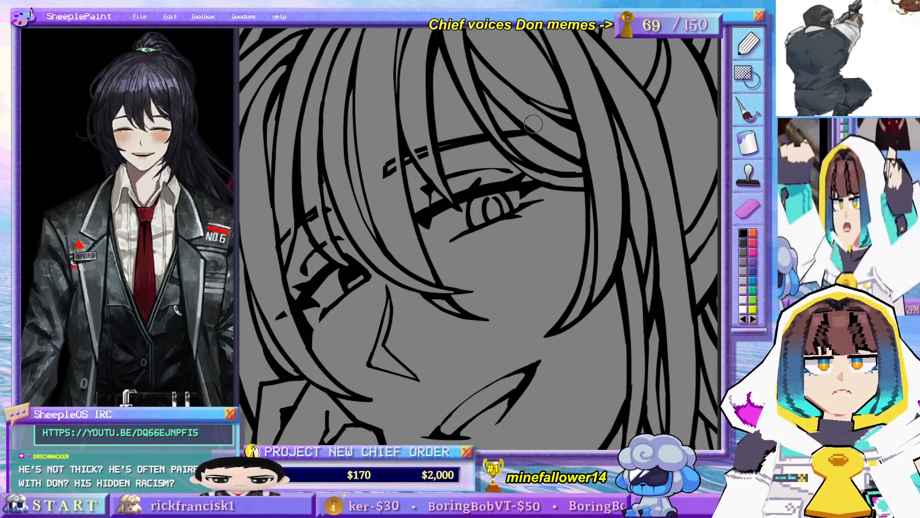
{"action": "left_click_drag", "start_coordinate": [498, 92], "coordinate": [494, 238]}
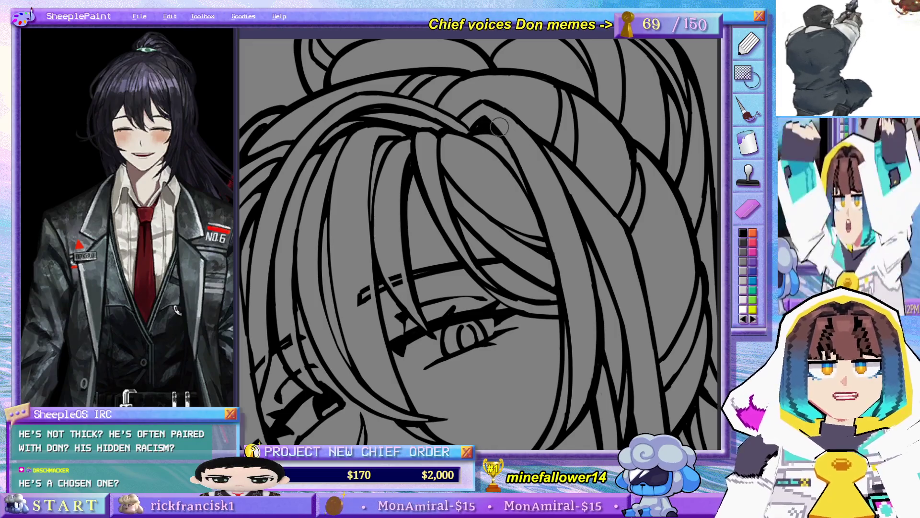
{"action": "key", "text": "ctrl+0"}
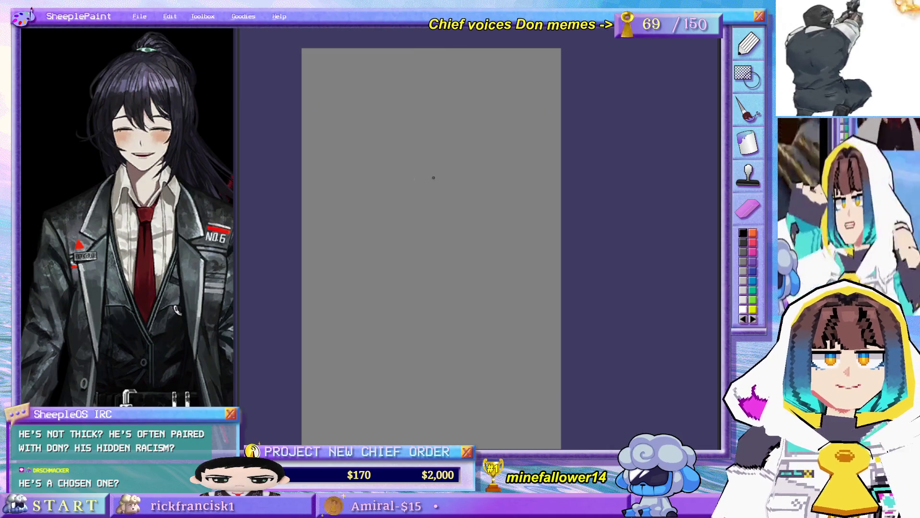
Draw and delete a few trial strokes on the blank canvas.
{"action": "mouse_move", "coordinate": [399, 207]}
{"action": "left_mouse_down"}
{"action": "mouse_move", "coordinate": [376, 255]}
{"action": "mouse_move", "coordinate": [461, 218]}
{"action": "left_mouse_up"}
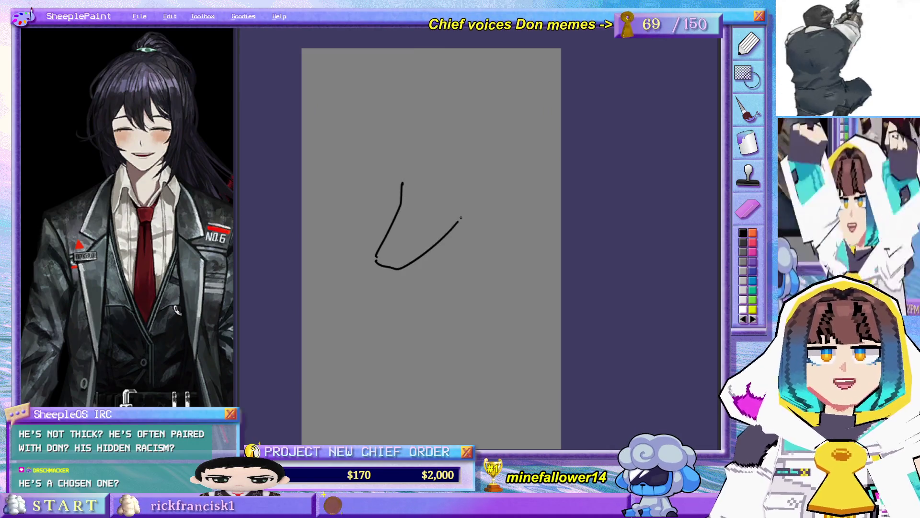
{"action": "key", "text": "Delete"}
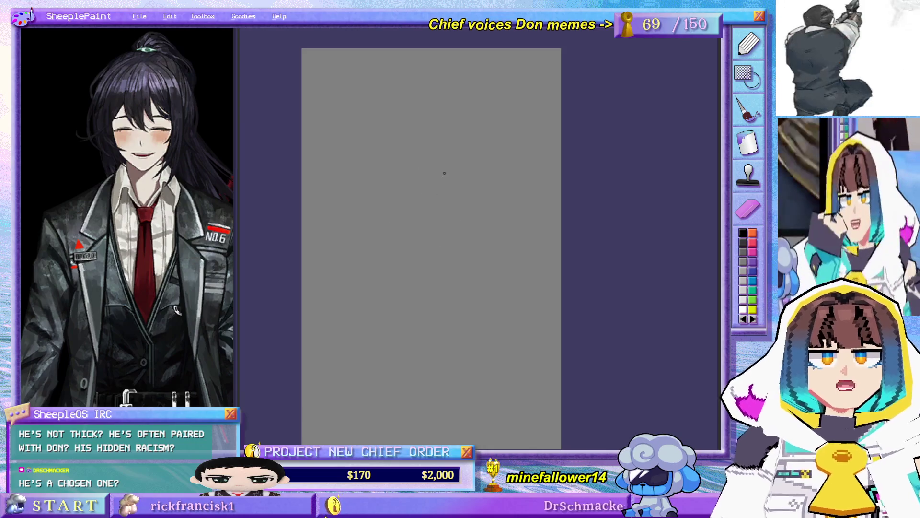
{"action": "left_click_drag", "start_coordinate": [446, 161], "coordinate": [444, 263]}
{"action": "key", "text": "Delete"}
{"action": "mouse_move", "coordinate": [349, 223]}
{"action": "left_mouse_down"}
{"action": "mouse_move", "coordinate": [361, 273]}
{"action": "mouse_move", "coordinate": [414, 297]}
{"action": "mouse_move", "coordinate": [424, 287]}
{"action": "left_mouse_up"}
Draw the dog's head, nose, swirly eyes, right ear and side, undoing a bad stroke.
{"action": "mouse_move", "coordinate": [463, 138]}
{"action": "left_mouse_down"}
{"action": "mouse_move", "coordinate": [448, 220]}
{"action": "mouse_move", "coordinate": [512, 183]}
{"action": "left_mouse_up"}
{"action": "left_click_drag", "start_coordinate": [463, 220], "coordinate": [453, 237]}
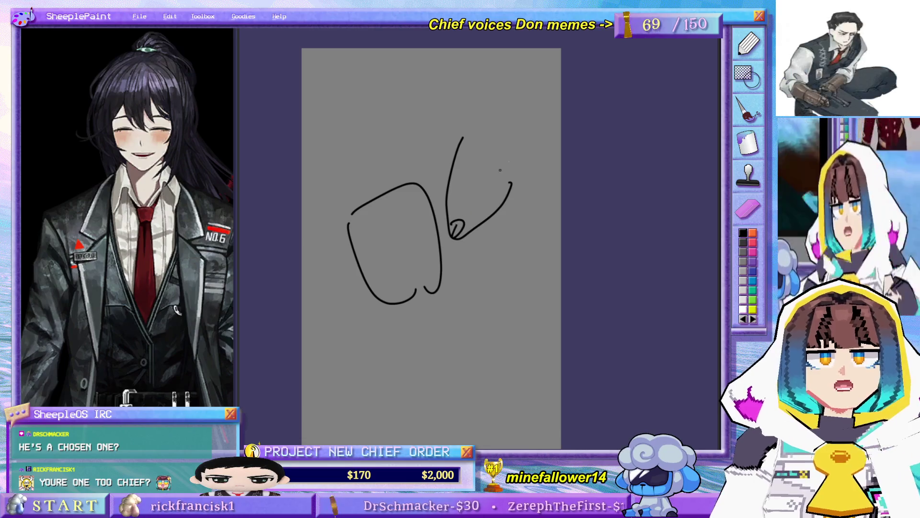
{"action": "left_click_drag", "start_coordinate": [489, 170], "coordinate": [495, 152]}
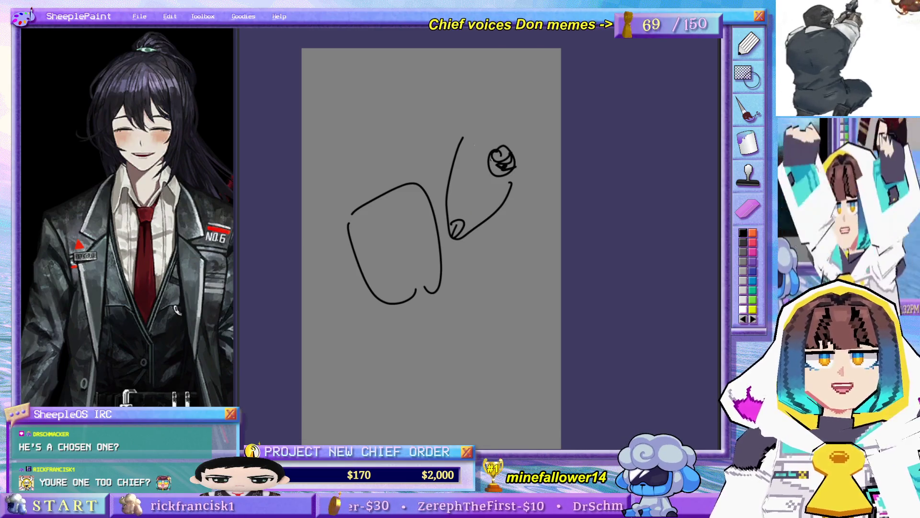
{"action": "mouse_move", "coordinate": [442, 163]}
{"action": "left_mouse_down"}
{"action": "mouse_move", "coordinate": [448, 150]}
{"action": "mouse_move", "coordinate": [528, 124]}
{"action": "left_mouse_up"}
{"action": "left_click_drag", "start_coordinate": [567, 164], "coordinate": [525, 148]}
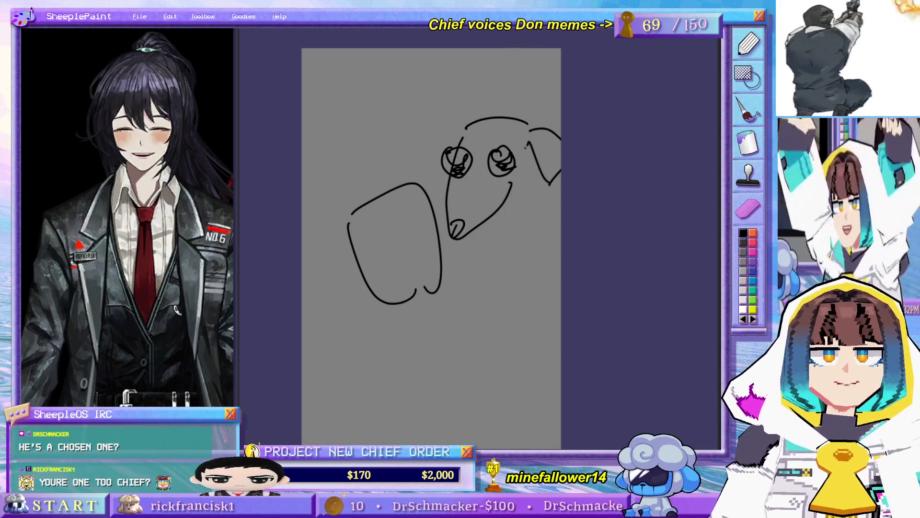
{"action": "left_click_drag", "start_coordinate": [436, 127], "coordinate": [446, 168]}
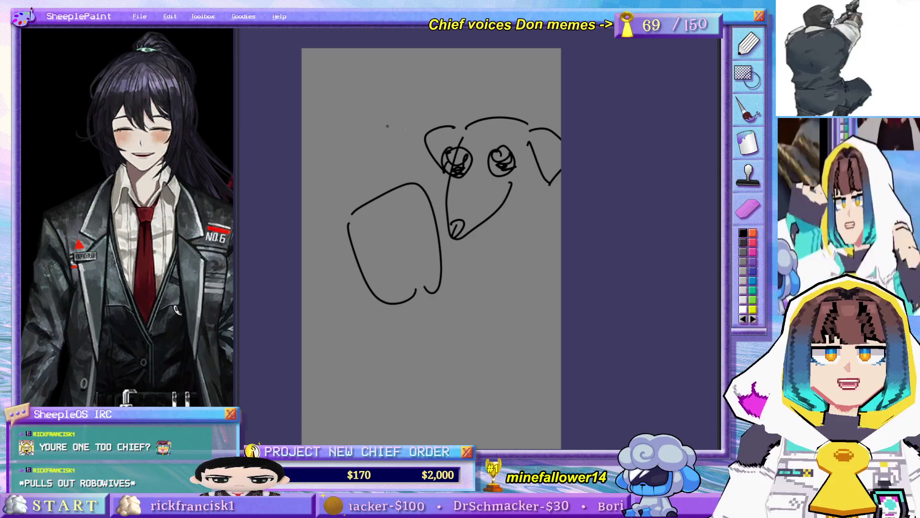
{"action": "mouse_move", "coordinate": [539, 161]}
{"action": "left_mouse_down"}
{"action": "mouse_move", "coordinate": [520, 210]}
{"action": "mouse_move", "coordinate": [527, 271]}
{"action": "mouse_move", "coordinate": [463, 297]}
{"action": "left_mouse_up"}
{"action": "key", "text": "ctrl+z"}
{"action": "key", "text": "ctrl+z"}
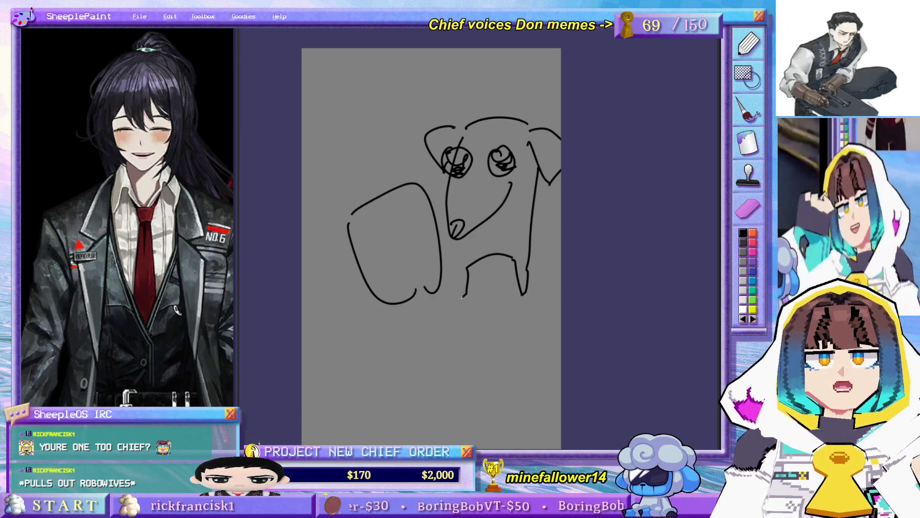
Add the dog's pointed left ear, the wine glass stem and base, and the wine level.
{"action": "left_click_drag", "start_coordinate": [426, 154], "coordinate": [401, 135]}
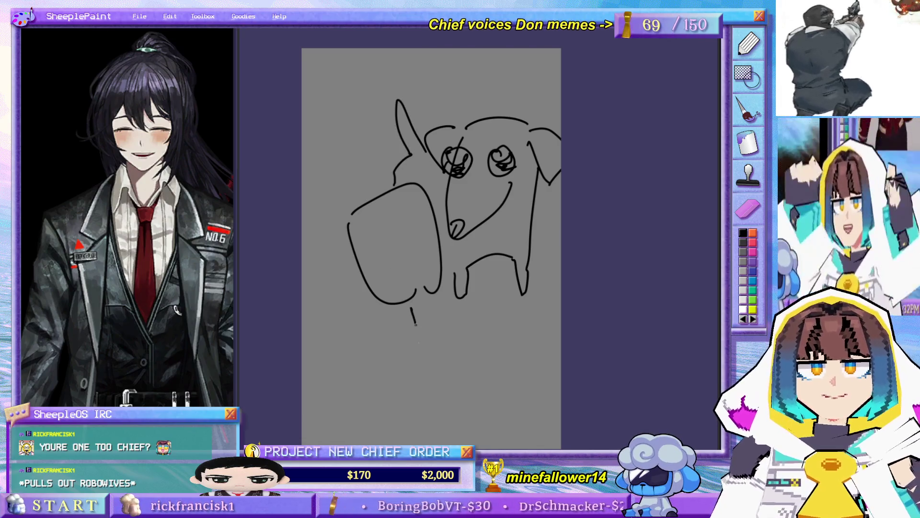
{"action": "mouse_move", "coordinate": [415, 325]}
{"action": "left_mouse_down"}
{"action": "mouse_move", "coordinate": [440, 377]}
{"action": "mouse_move", "coordinate": [446, 358]}
{"action": "mouse_move", "coordinate": [415, 293]}
{"action": "left_mouse_up"}
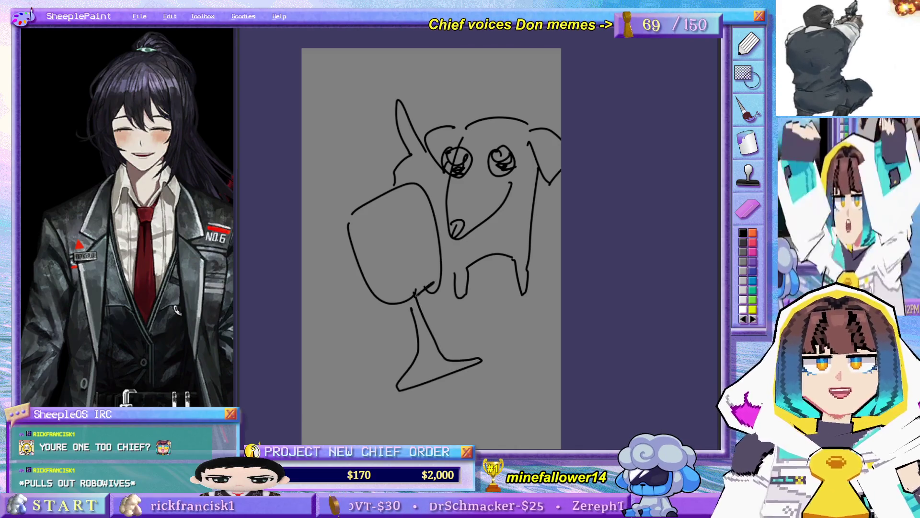
{"action": "mouse_move", "coordinate": [366, 247]}
{"action": "left_mouse_down"}
{"action": "mouse_move", "coordinate": [428, 221]}
{"action": "mouse_move", "coordinate": [381, 298]}
{"action": "mouse_move", "coordinate": [377, 286]}
{"action": "left_mouse_up"}
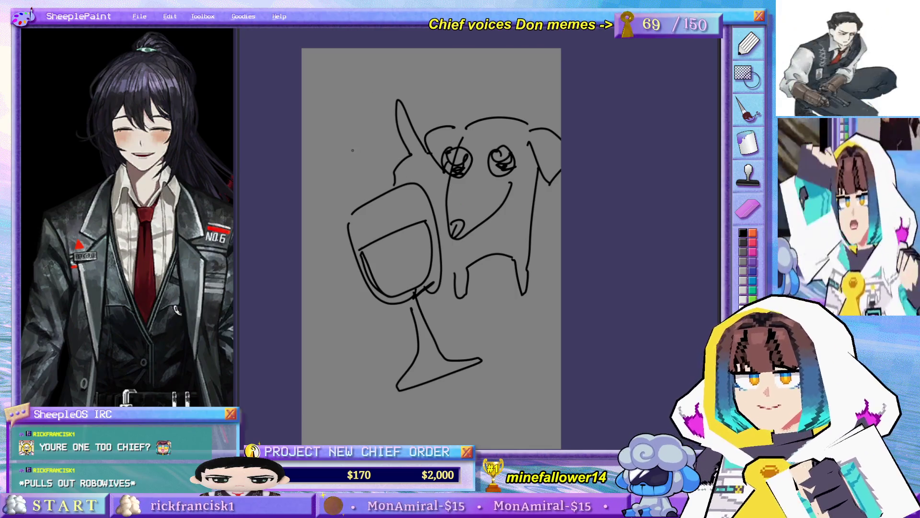
{"action": "mouse_move", "coordinate": [363, 160]}
{"action": "left_mouse_down"}
{"action": "mouse_move", "coordinate": [392, 154]}
{"action": "mouse_move", "coordinate": [407, 168]}
{"action": "mouse_move", "coordinate": [416, 164]}
{"action": "left_mouse_up"}
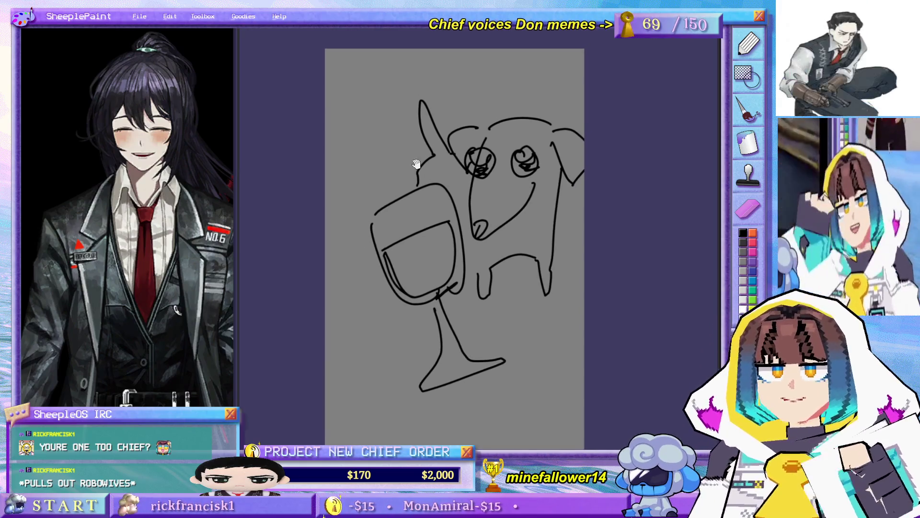
Clear the doodle and fit the man's whole line art back in view.
{"action": "key", "text": "Delete"}
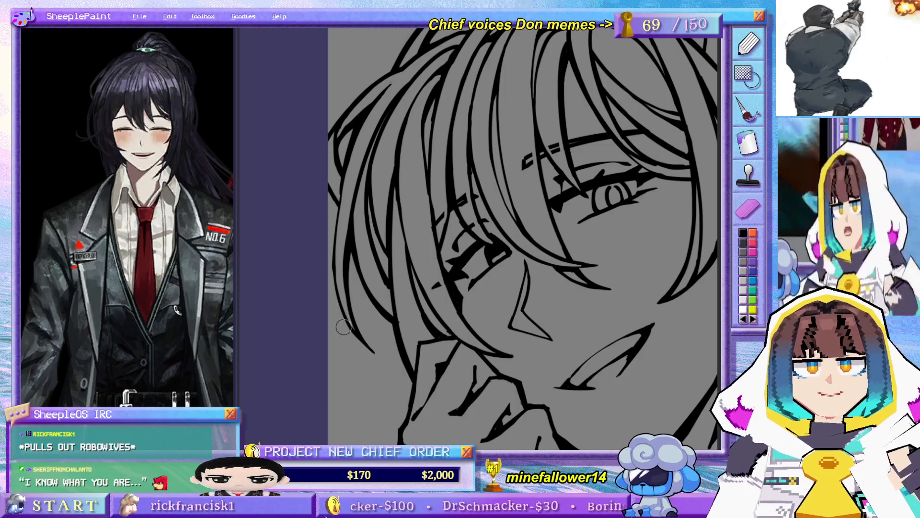
{"action": "left_click_drag", "start_coordinate": [348, 186], "coordinate": [360, 208]}
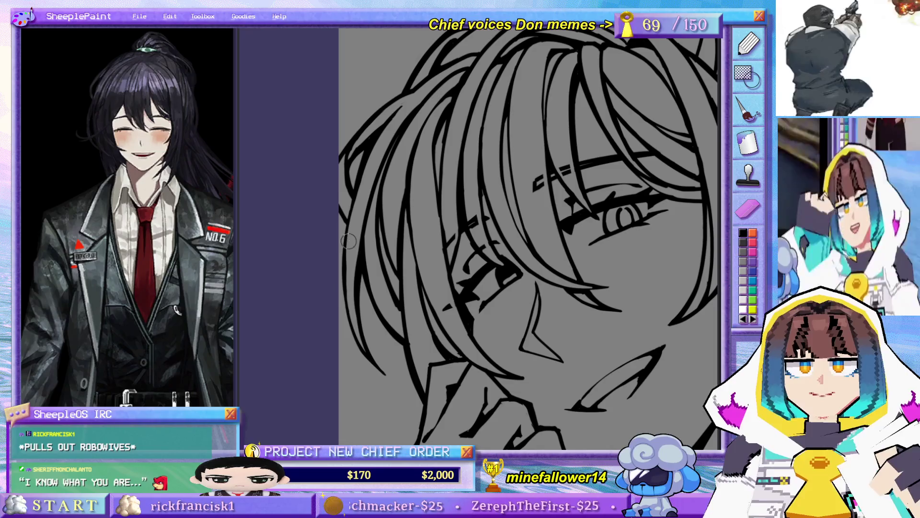
{"action": "key", "text": "ctrl+0"}
Zoom in on the man's face and hair, adjusting the view.
{"action": "left_click_drag", "start_coordinate": [399, 117], "coordinate": [370, 150]}
{"action": "scroll", "coordinate": [348, 272], "scroll_direction": "up", "scroll_amount": 3}
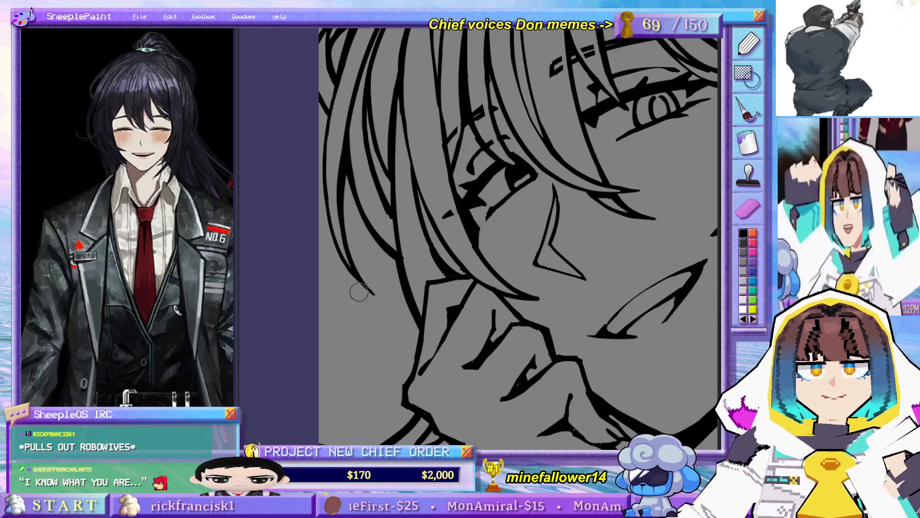
{"action": "scroll", "coordinate": [381, 231], "scroll_direction": "up", "scroll_amount": 2}
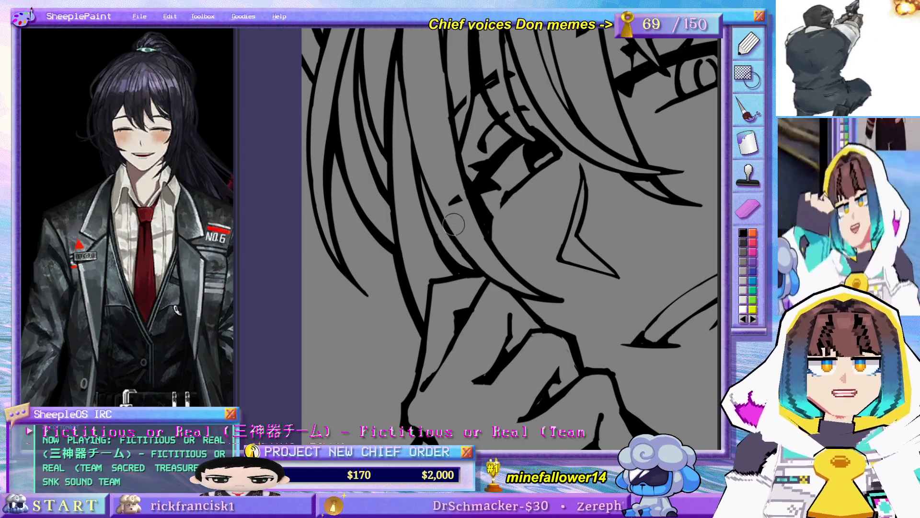
{"action": "scroll", "coordinate": [471, 252], "scroll_direction": "down", "scroll_amount": 5}
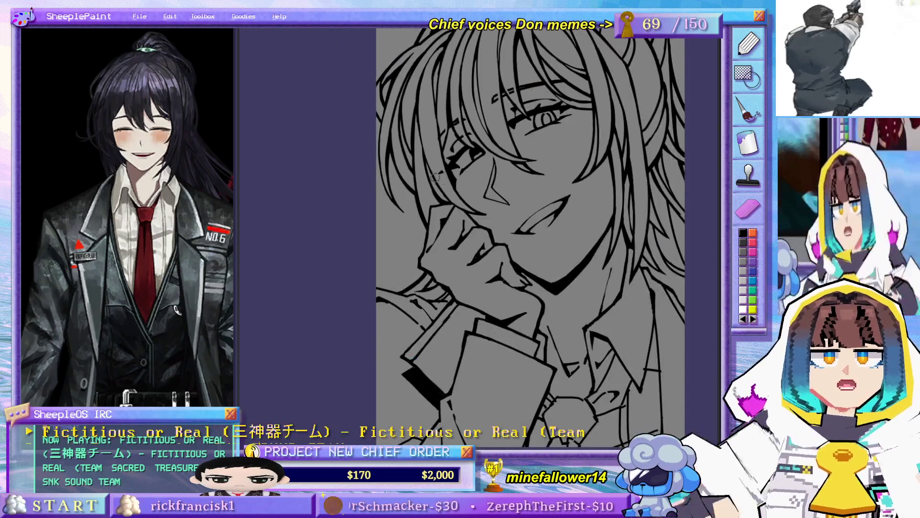
{"action": "scroll", "coordinate": [478, 302], "scroll_direction": "up", "scroll_amount": 3}
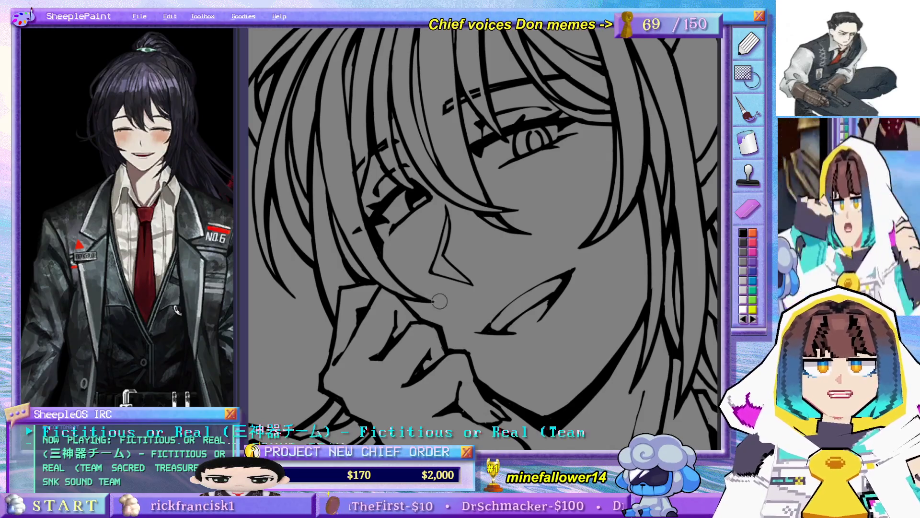
{"action": "left_click_drag", "start_coordinate": [398, 184], "coordinate": [384, 218]}
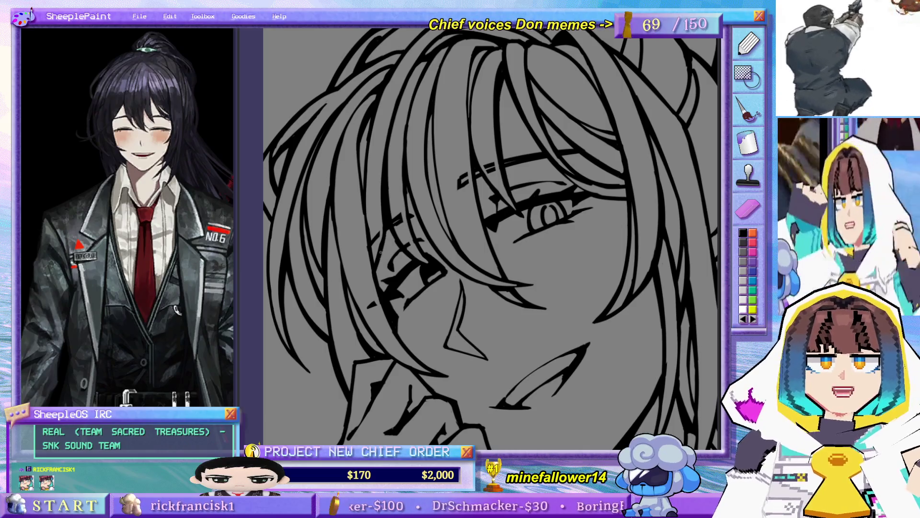
{"action": "scroll", "coordinate": [386, 224], "scroll_direction": "down", "scroll_amount": 3}
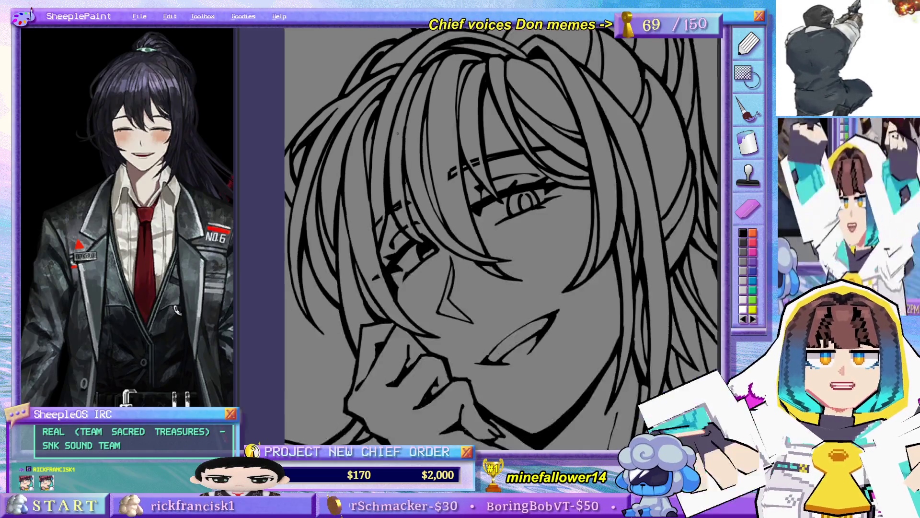
{"action": "scroll", "coordinate": [379, 115], "scroll_direction": "up", "scroll_amount": 3}
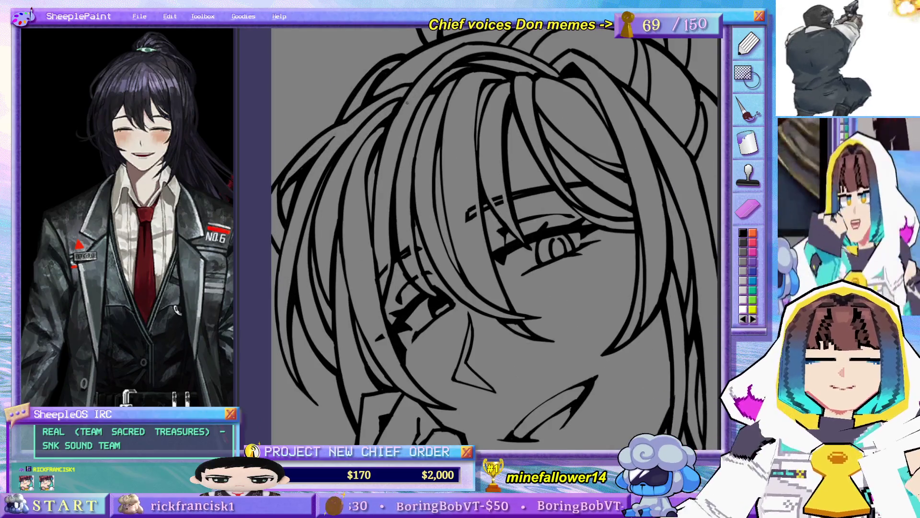
Frame the top of the hair and draw a thin strand line through it.
{"action": "mouse_move", "coordinate": [405, 202]}
{"action": "left_mouse_down"}
{"action": "mouse_move", "coordinate": [401, 181]}
{"action": "mouse_move", "coordinate": [409, 179]}
{"action": "left_mouse_up"}
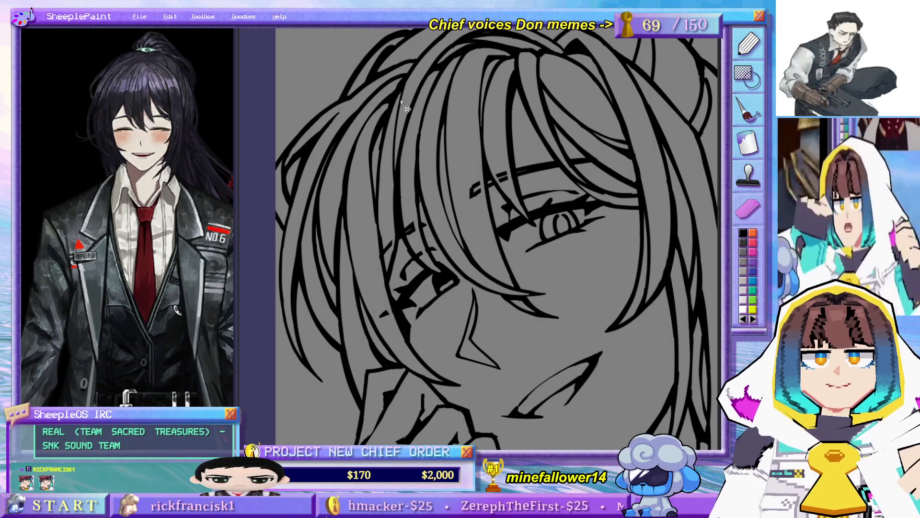
{"action": "left_click_drag", "start_coordinate": [406, 98], "coordinate": [418, 144]}
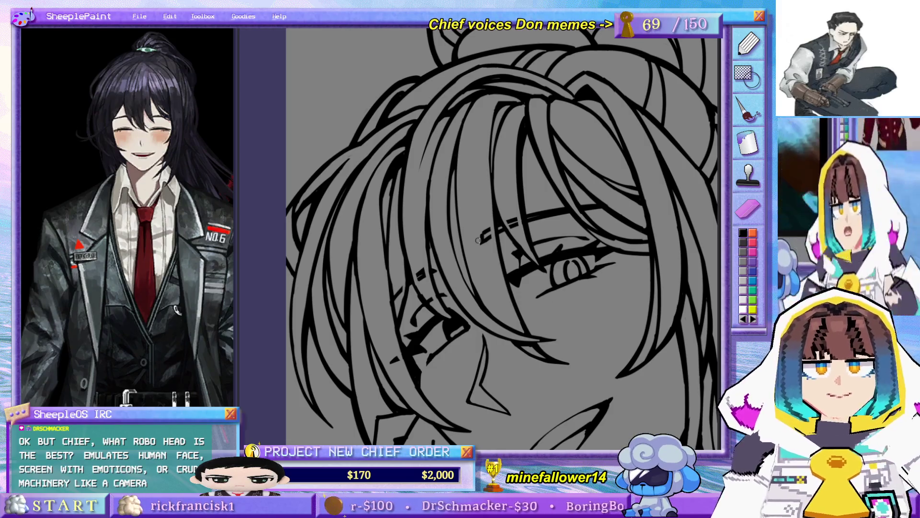
{"action": "left_click_drag", "start_coordinate": [425, 188], "coordinate": [415, 209]}
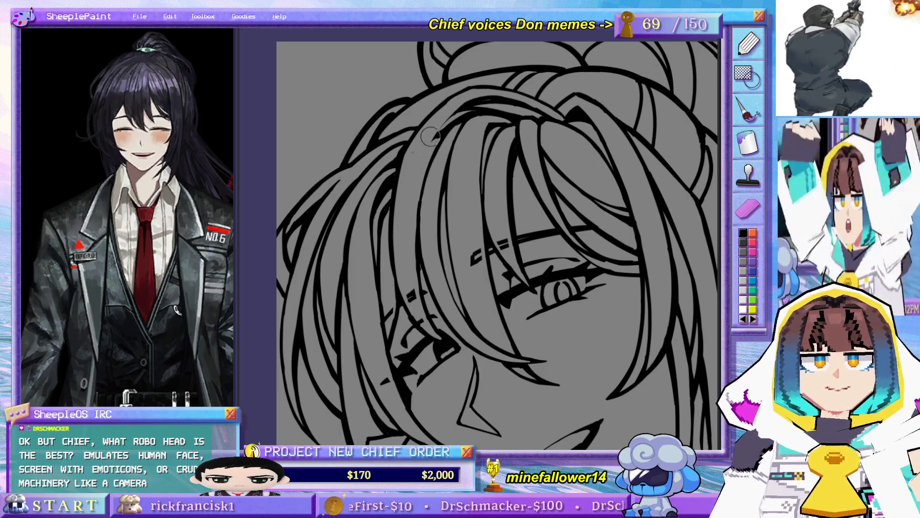
{"action": "mouse_move", "coordinate": [450, 113]}
{"action": "left_mouse_down"}
{"action": "mouse_move", "coordinate": [415, 191]}
{"action": "mouse_move", "coordinate": [415, 233]}
{"action": "left_mouse_up"}
{"action": "key", "text": "ctrl+z"}
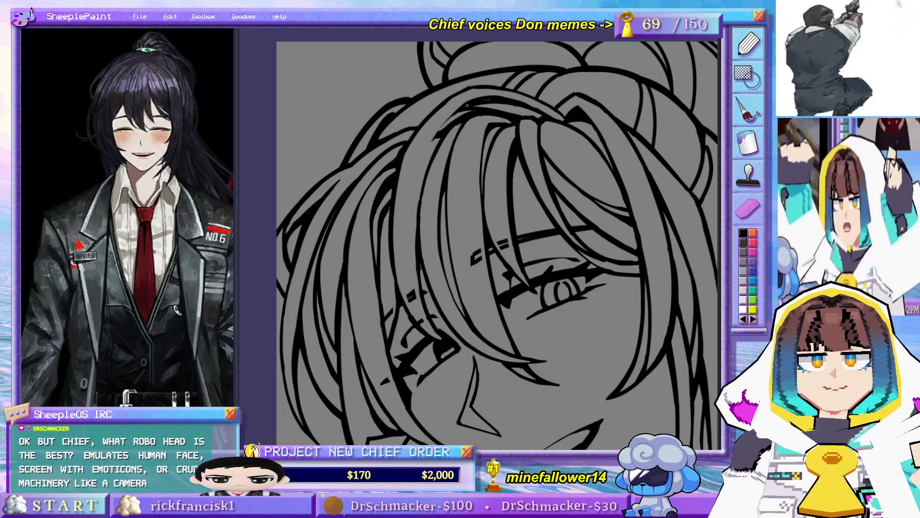
{"action": "key", "text": "ctrl+y"}
Draw a short vertical hair strand, then remove it twice.
{"action": "left_click_drag", "start_coordinate": [420, 181], "coordinate": [415, 249]}
{"action": "key", "text": "ctrl+z"}
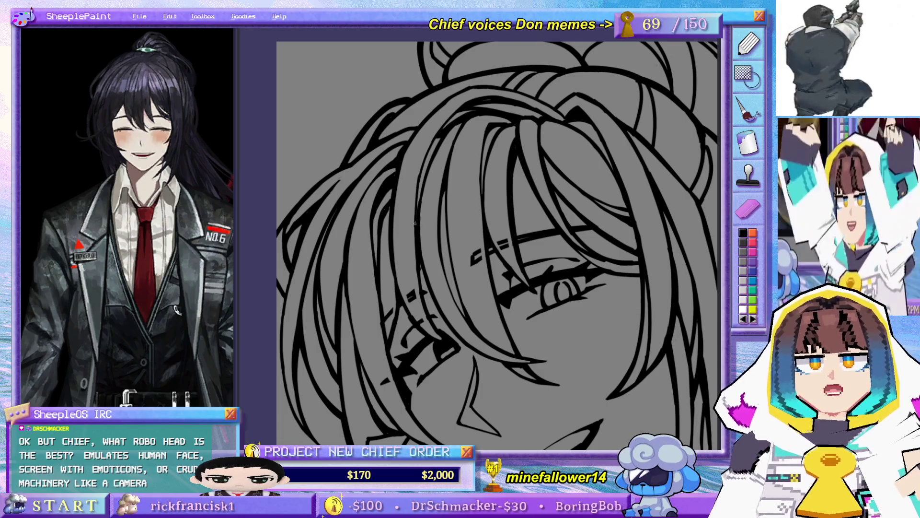
{"action": "left_click_drag", "start_coordinate": [414, 213], "coordinate": [415, 264]}
{"action": "key", "text": "ctrl+z"}
Redraw a longer thin strand down the hair until it sits right, then zoom out.
{"action": "left_click_drag", "start_coordinate": [444, 123], "coordinate": [418, 201]}
{"action": "key", "text": "ctrl+z"}
{"action": "key", "text": "ctrl+y"}
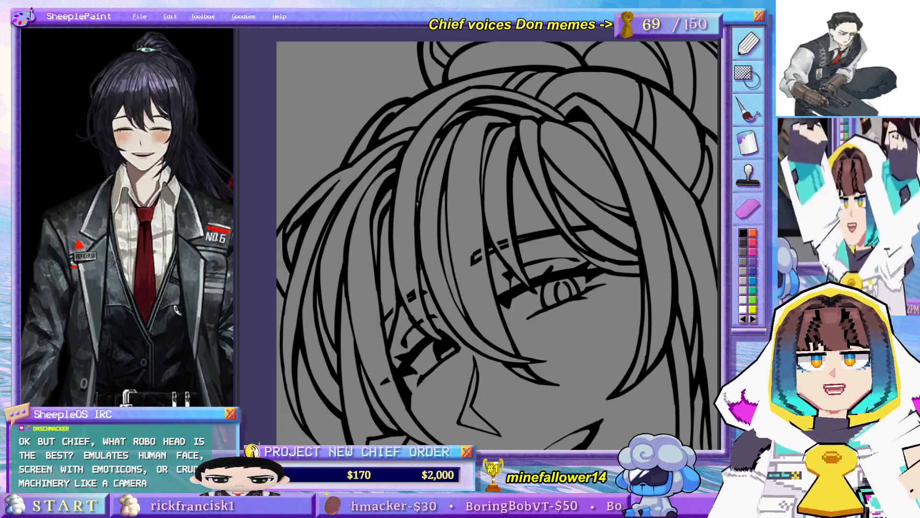
{"action": "key", "text": "ctrl+z"}
{"action": "left_click_drag", "start_coordinate": [443, 128], "coordinate": [417, 204]}
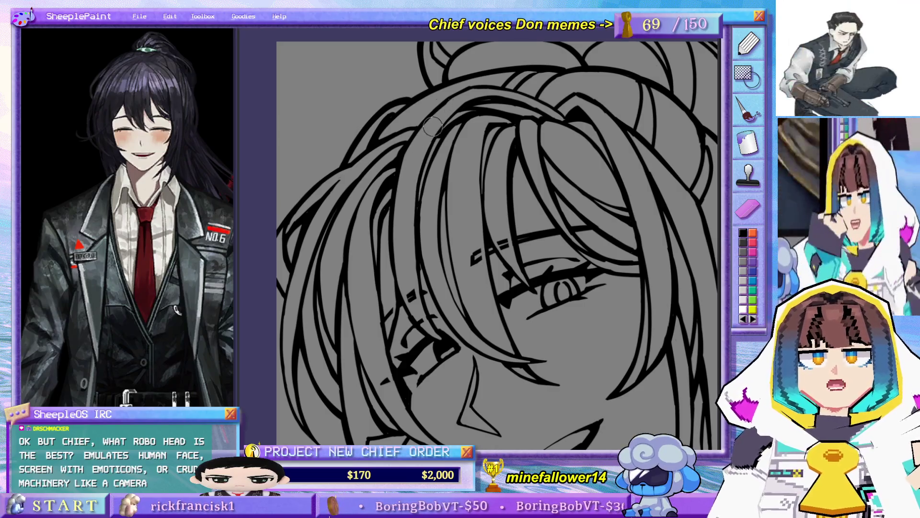
{"action": "scroll", "coordinate": [482, 37], "scroll_direction": "down", "scroll_amount": 5}
{"action": "left_click_drag", "start_coordinate": [482, 32], "coordinate": [447, 134]}
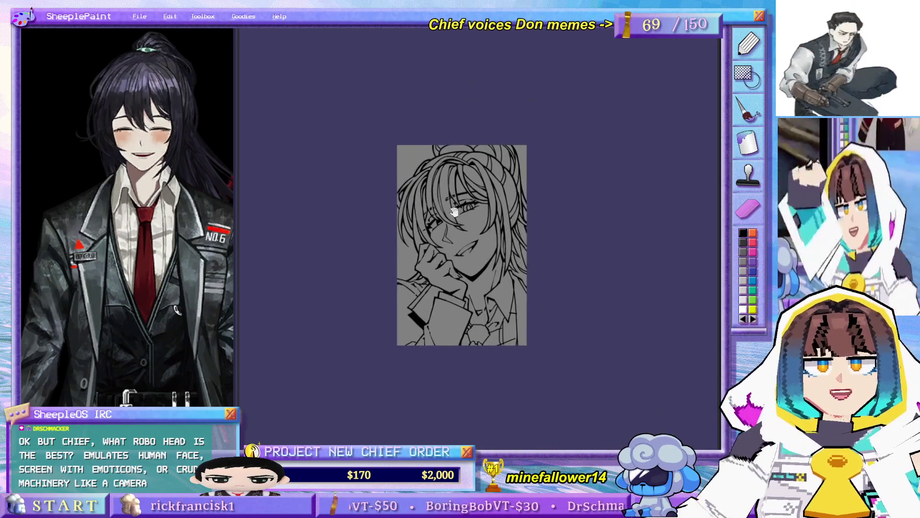
{"action": "scroll", "coordinate": [443, 168], "scroll_direction": "up", "scroll_amount": 5}
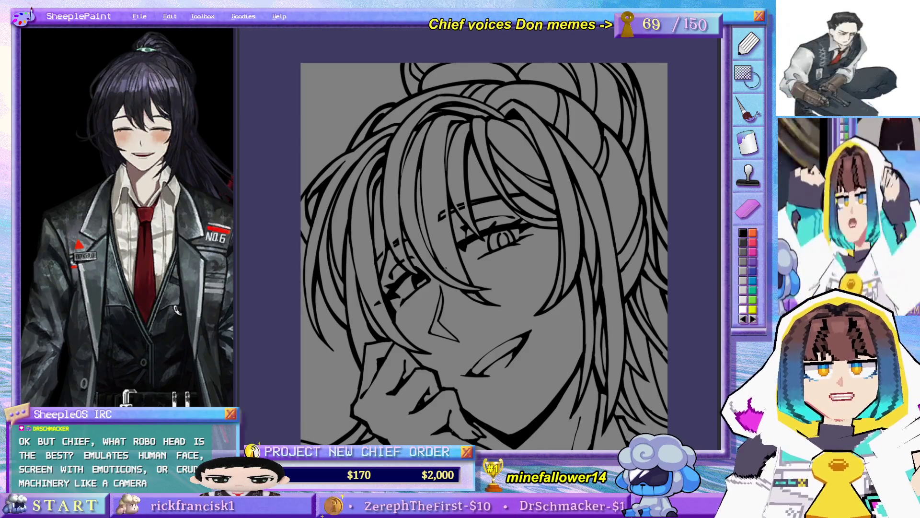
{"action": "left_click_drag", "start_coordinate": [484, 298], "coordinate": [508, 314]}
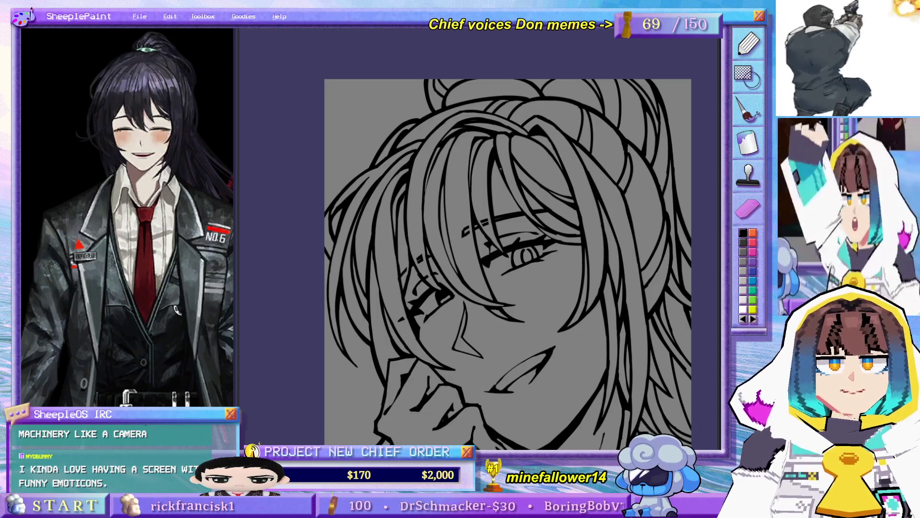
{"action": "scroll", "coordinate": [520, 200], "scroll_direction": "down", "scroll_amount": 2}
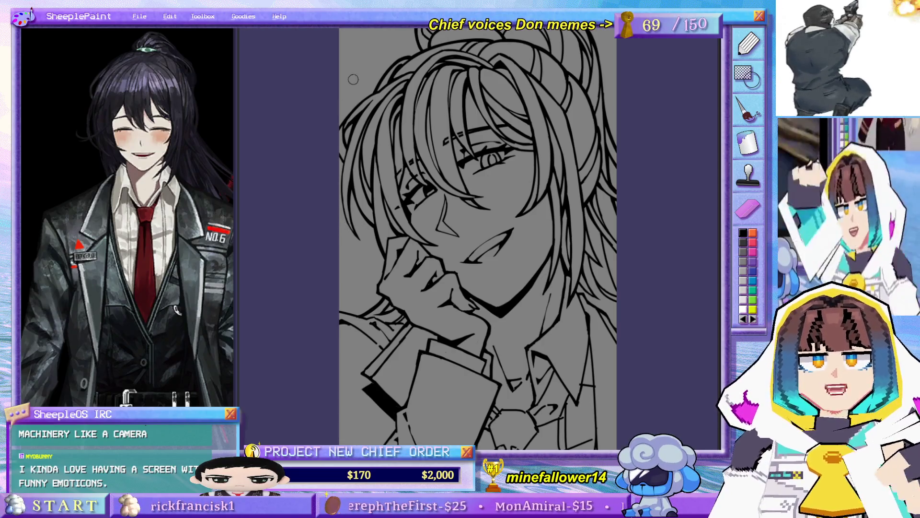
{"action": "scroll", "coordinate": [470, 216], "scroll_direction": "down", "scroll_amount": 1}
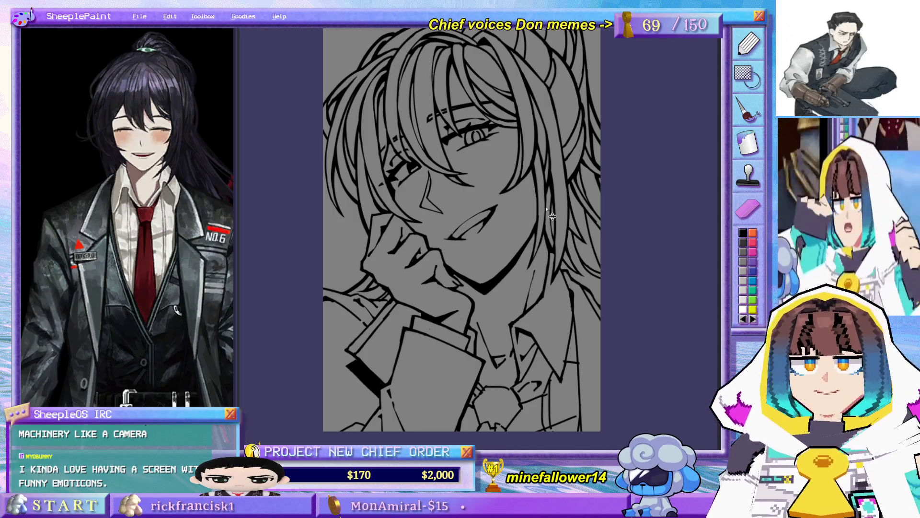
{"action": "left_click_drag", "start_coordinate": [550, 272], "coordinate": [552, 296]}
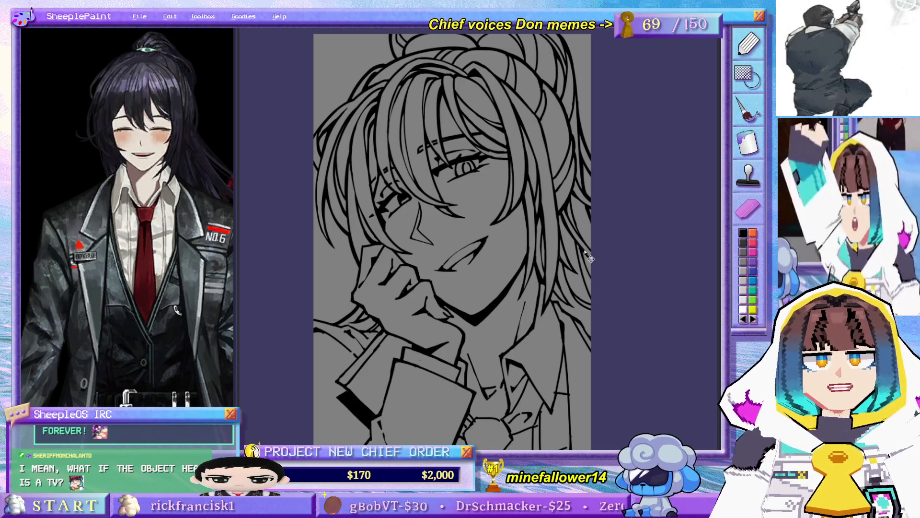
{"action": "left_click_drag", "start_coordinate": [551, 176], "coordinate": [557, 287]}
{"action": "left_click_drag", "start_coordinate": [528, 408], "coordinate": [556, 294]}
{"action": "scroll", "coordinate": [556, 294], "scroll_direction": "up", "scroll_amount": 3}
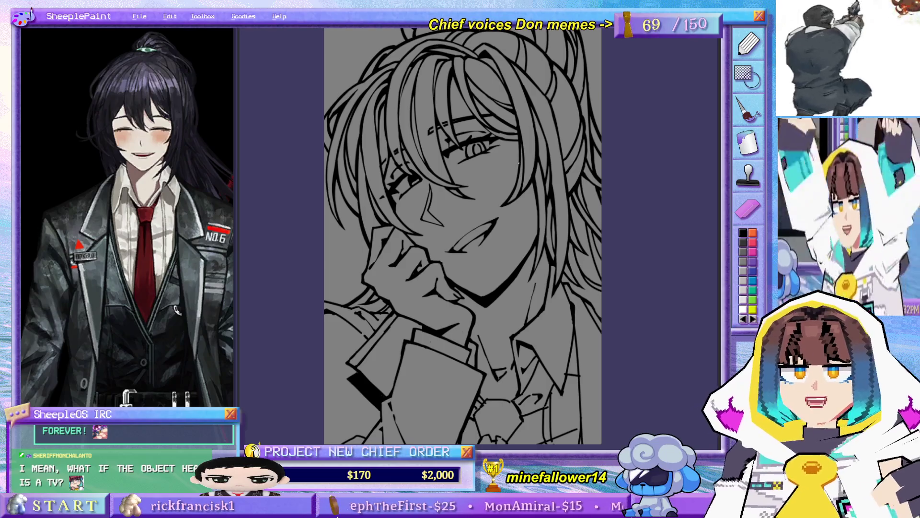
{"action": "scroll", "coordinate": [519, 163], "scroll_direction": "up", "scroll_amount": 3}
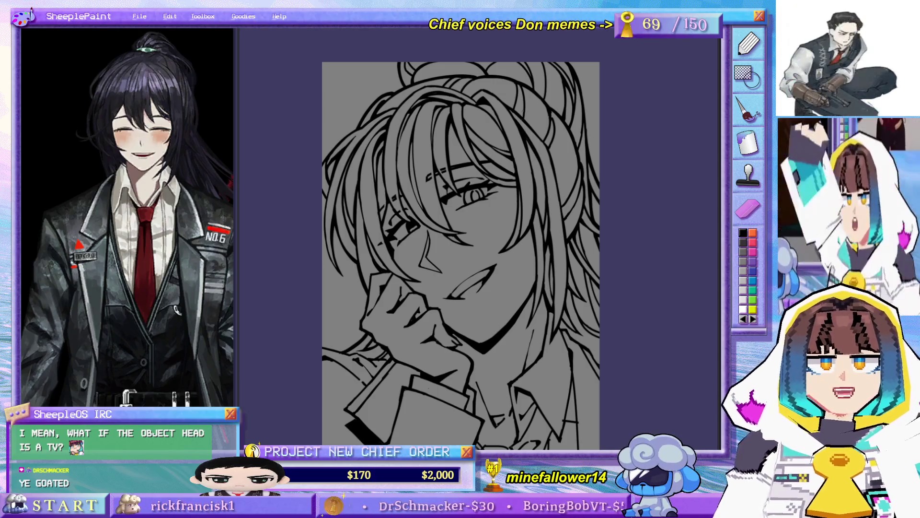
{"action": "mouse_move", "coordinate": [479, 240]}
{"action": "left_mouse_down"}
{"action": "mouse_move", "coordinate": [482, 168]}
{"action": "mouse_move", "coordinate": [483, 228]}
{"action": "mouse_move", "coordinate": [481, 213]}
{"action": "left_mouse_up"}
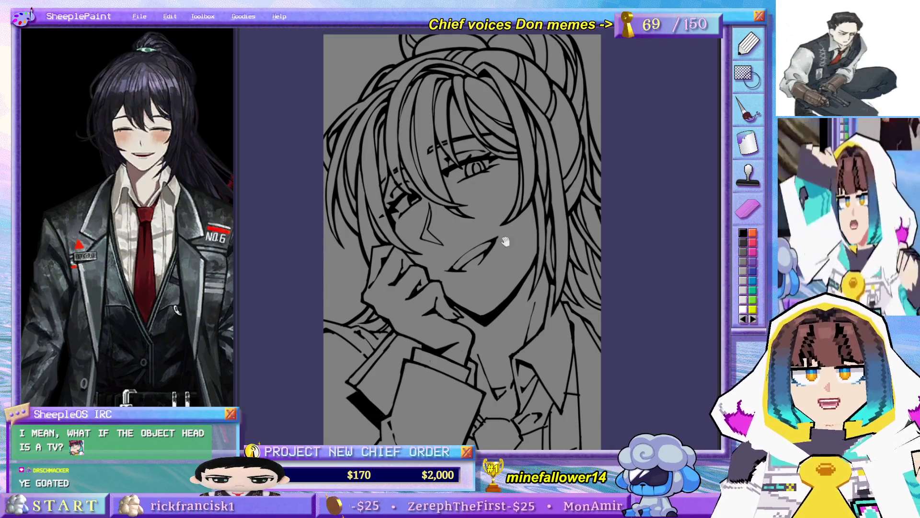
{"action": "scroll", "coordinate": [505, 241], "scroll_direction": "down", "scroll_amount": 2}
{"action": "scroll", "coordinate": [380, 312], "scroll_direction": "right", "scroll_amount": 2}
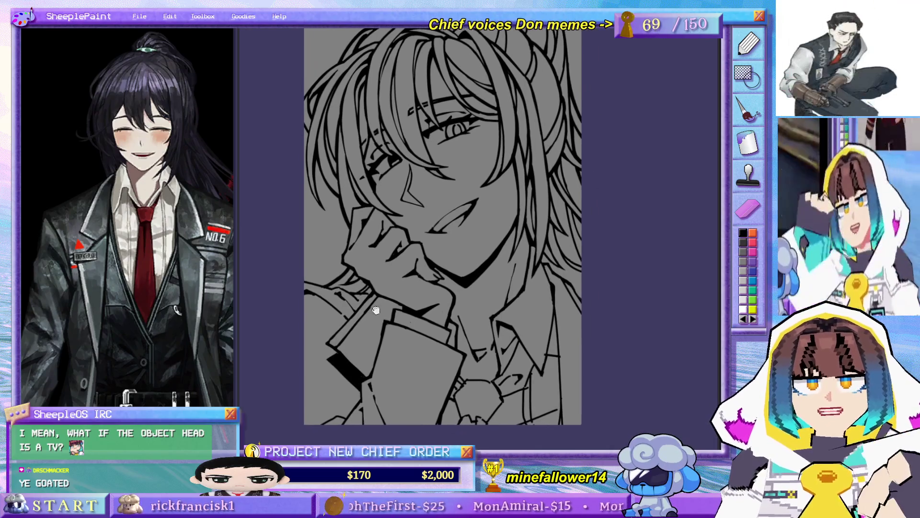
{"action": "left_click_drag", "start_coordinate": [376, 310], "coordinate": [371, 314]}
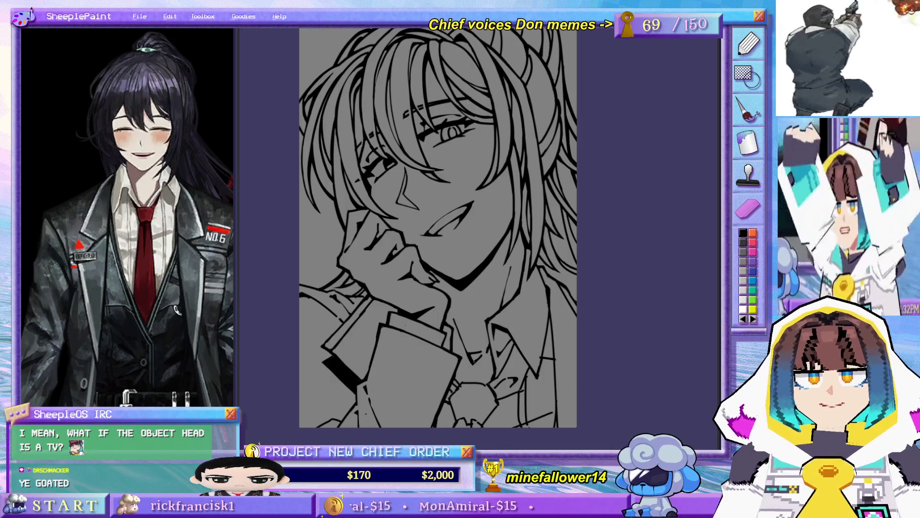
{"action": "left_click_drag", "start_coordinate": [366, 361], "coordinate": [378, 370]}
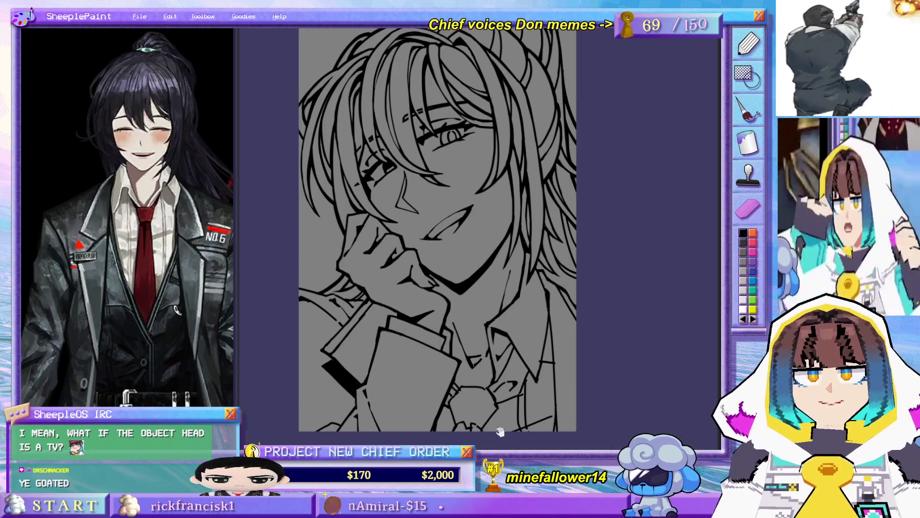
{"action": "left_click_drag", "start_coordinate": [499, 432], "coordinate": [501, 405]}
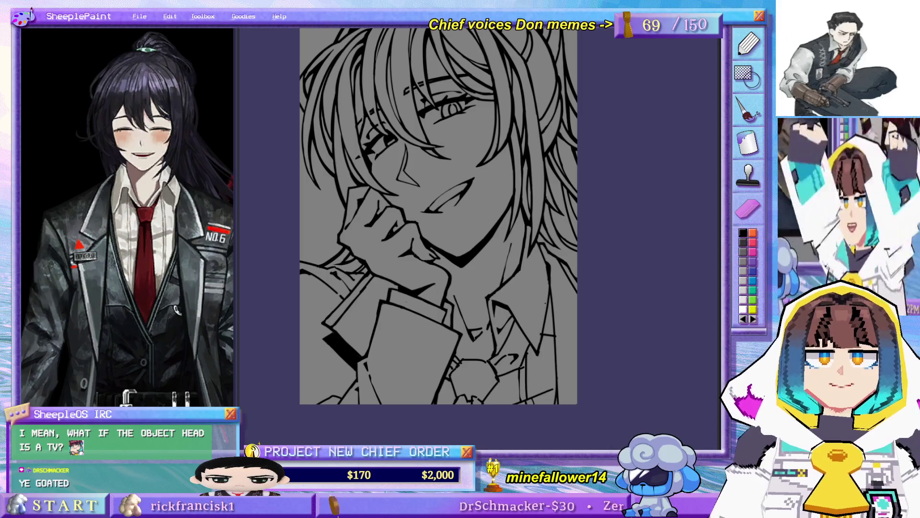
Zoom and pan the canvas down and left over the line art.
{"action": "scroll", "coordinate": [555, 283], "scroll_direction": "down", "scroll_amount": 3}
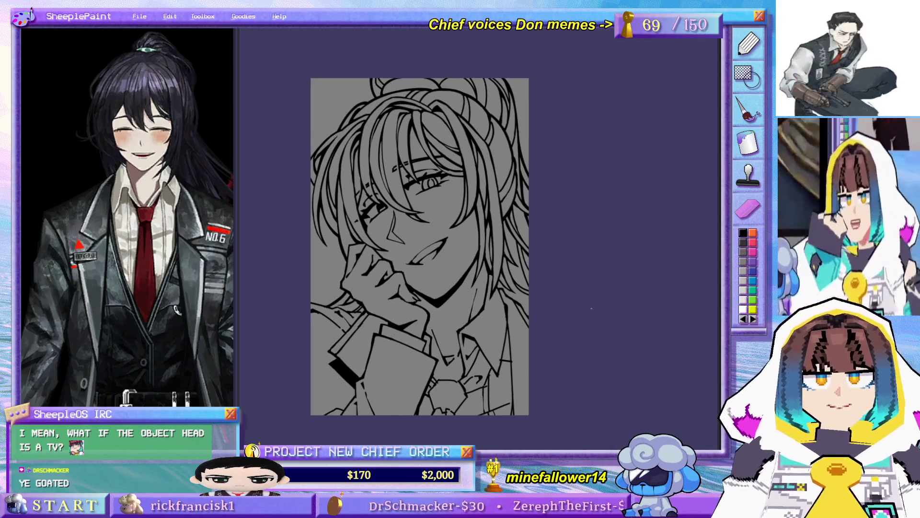
{"action": "scroll", "coordinate": [598, 318], "scroll_direction": "up", "scroll_amount": 1}
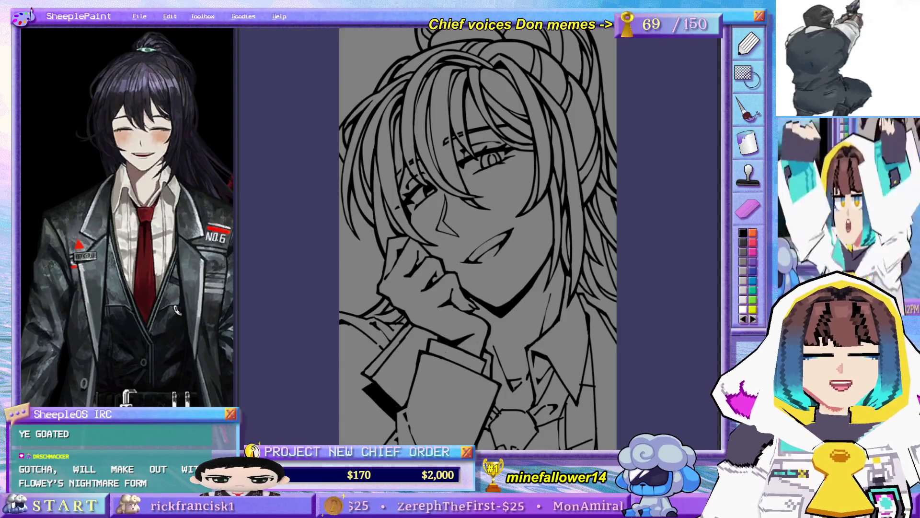
{"action": "left_click_drag", "start_coordinate": [654, 271], "coordinate": [629, 314]}
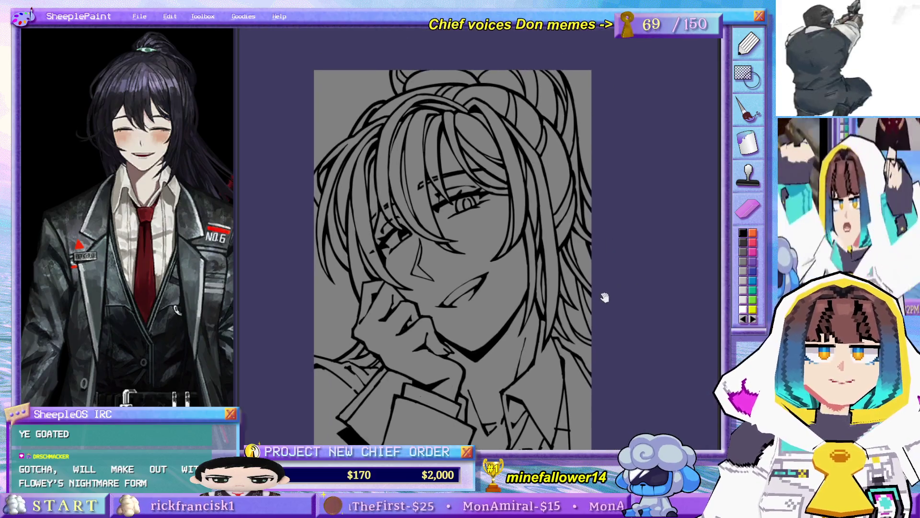
{"action": "scroll", "coordinate": [382, 270], "scroll_direction": "down", "scroll_amount": 3}
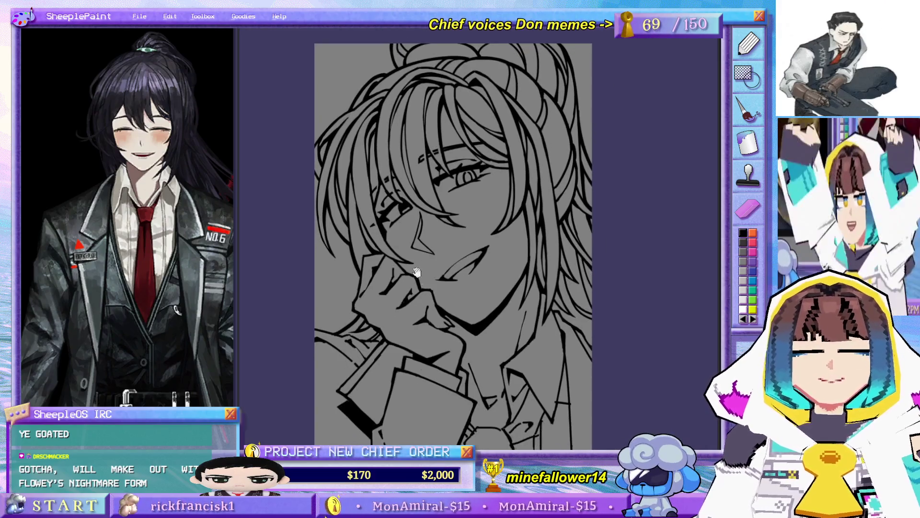